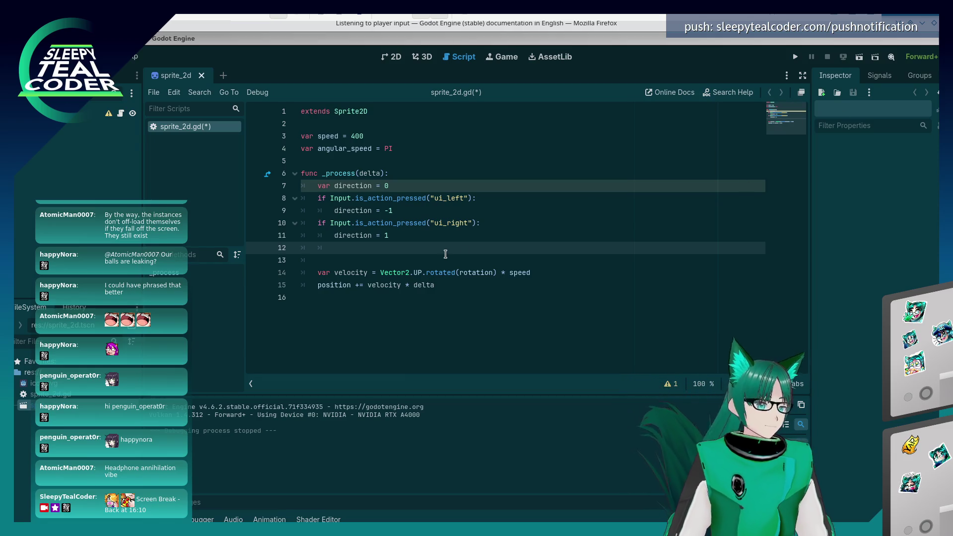
Open a new line after 'direction = 1' and begin it with 'rotation += angular'.
{"action": "left_click", "coordinate": [446, 255]}
{"action": "key", "text": "alt+Tab"}
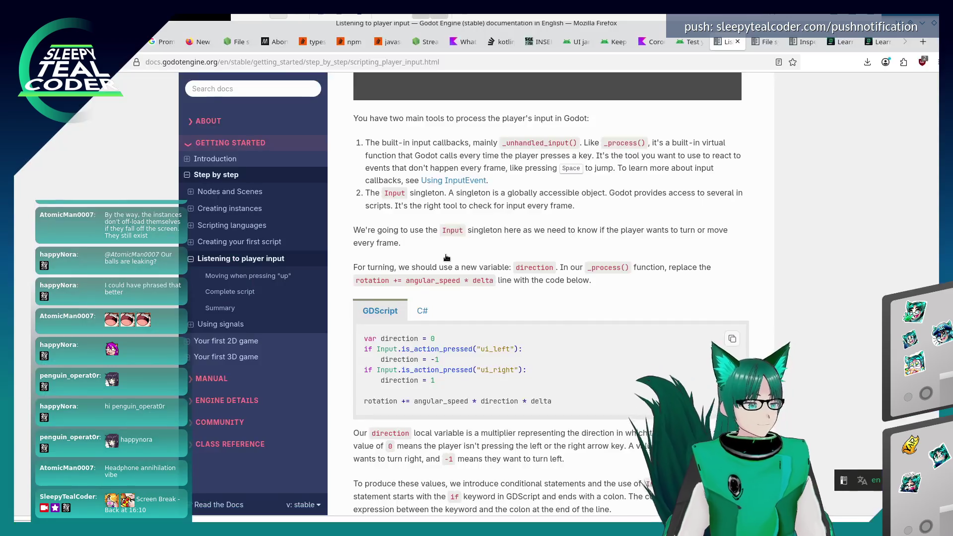
{"action": "key", "text": "alt+Tab"}
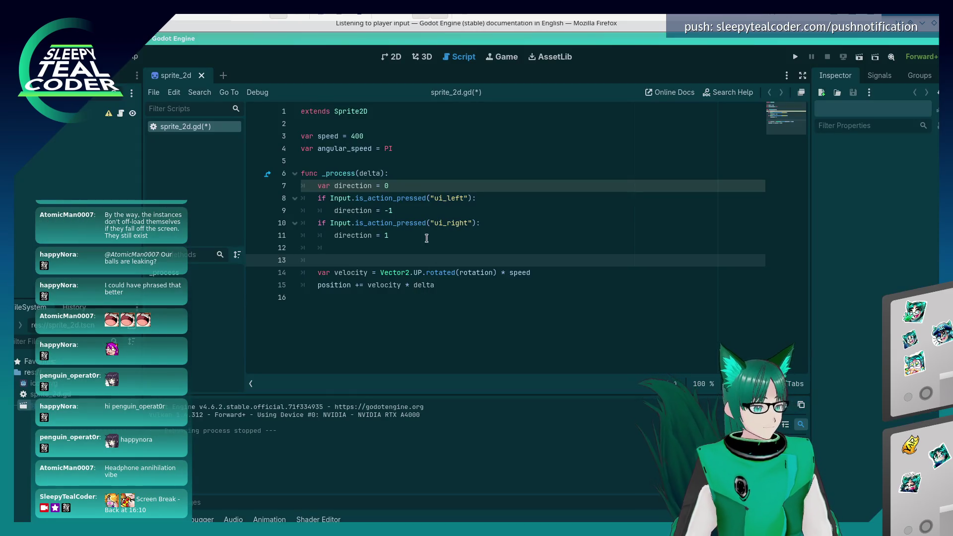
{"action": "left_click", "coordinate": [428, 235]}
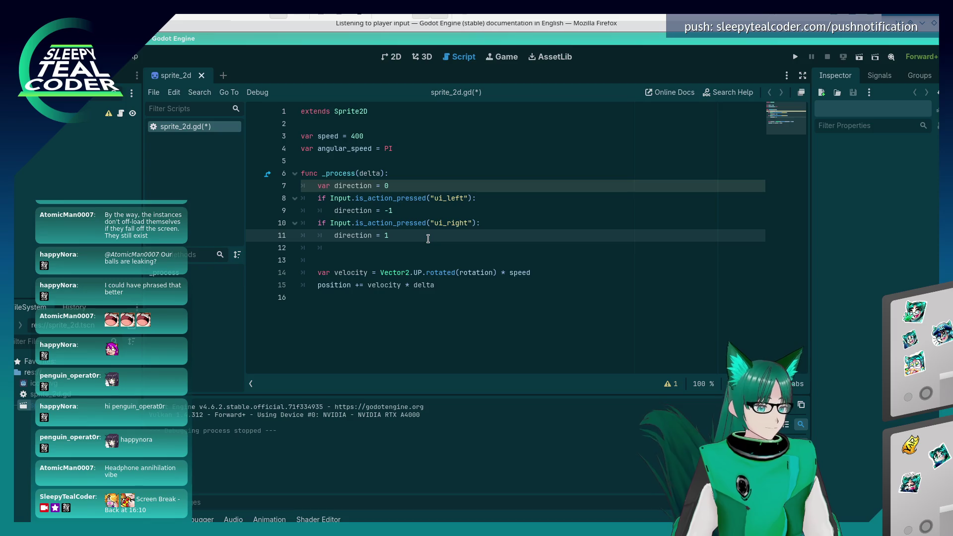
{"action": "key", "text": "Return"}
{"action": "type", "text": "rotation"}
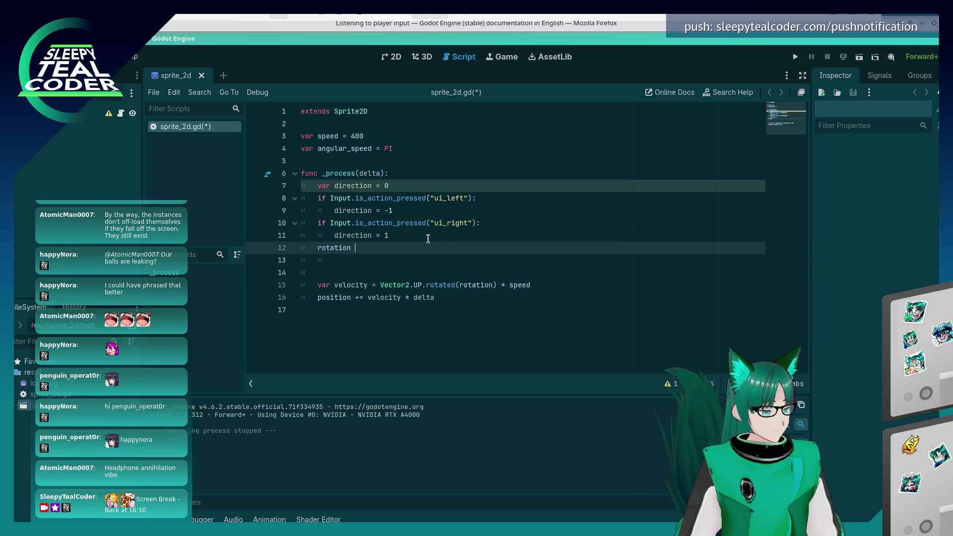
{"action": "key", "text": "alt+Tab"}
{"action": "key", "text": "alt+Tab"}
{"action": "type", "text": "+= ang"}
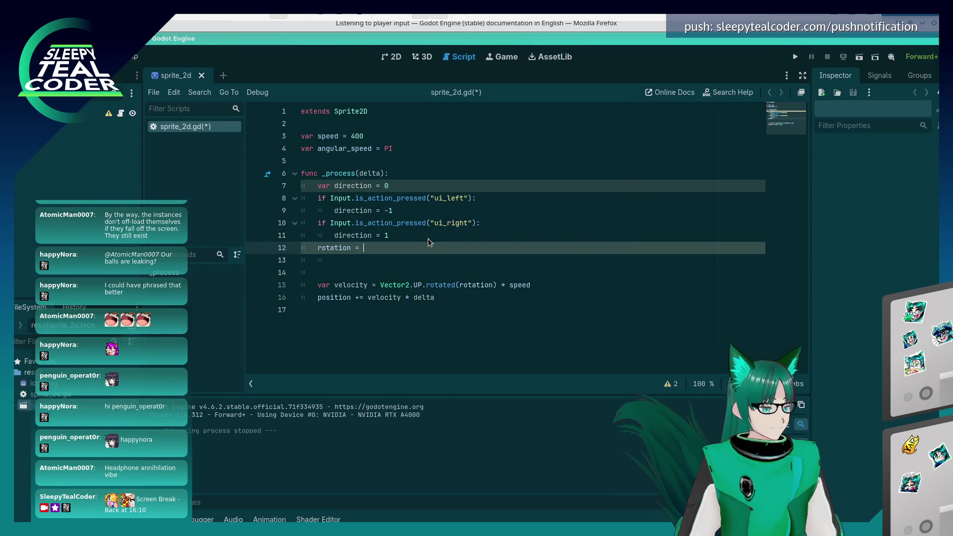
{"action": "type", "text": "ular_speed"}
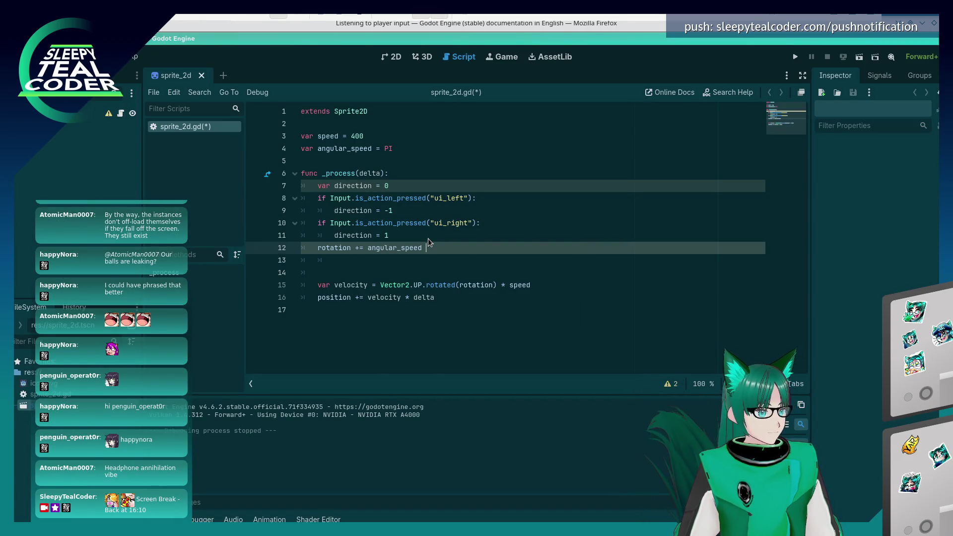
Complete the line with '_speed * direction * delta' and save sprite_2d.gd.
{"action": "key", "text": "alt+Tab"}
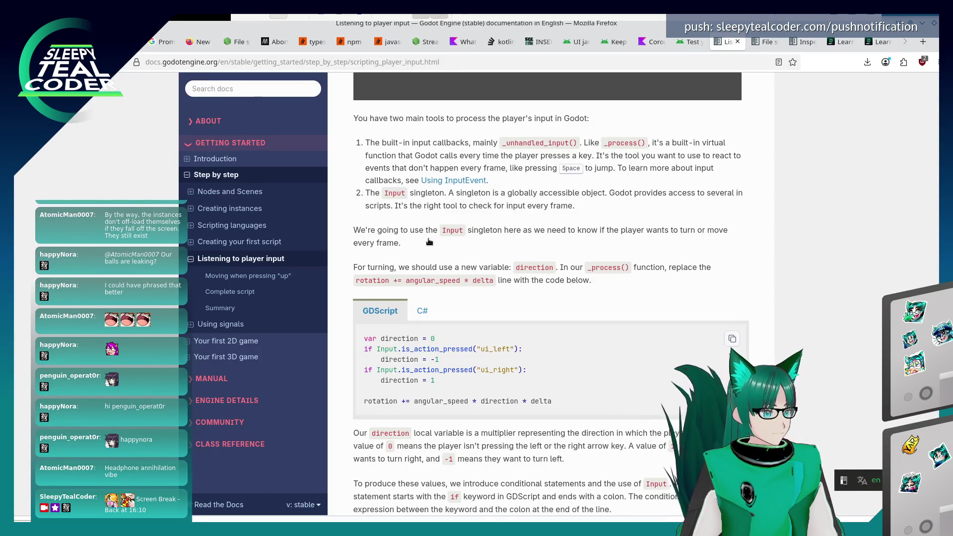
{"action": "key", "text": "alt+Tab"}
{"action": "type", "text": "_speed * direction "}
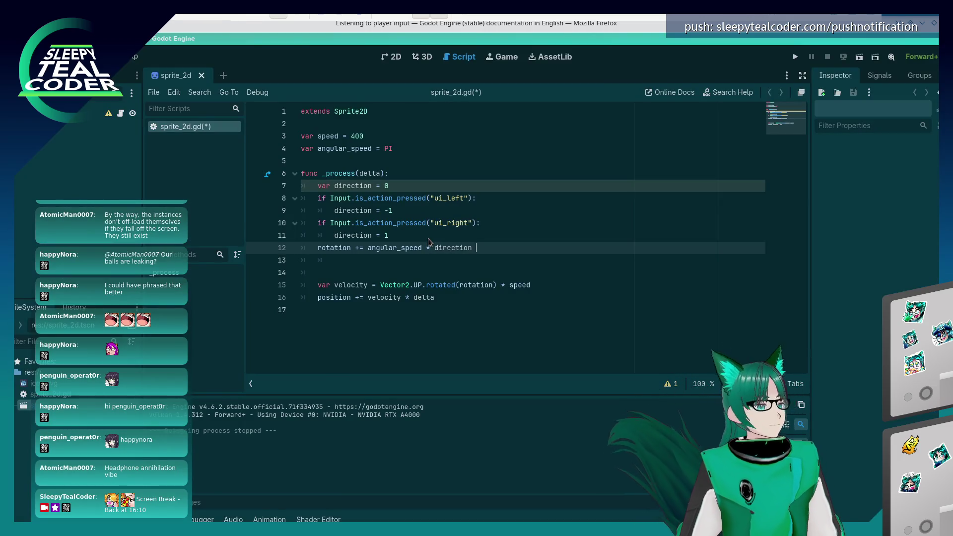
{"action": "type", "text": "* delta"}
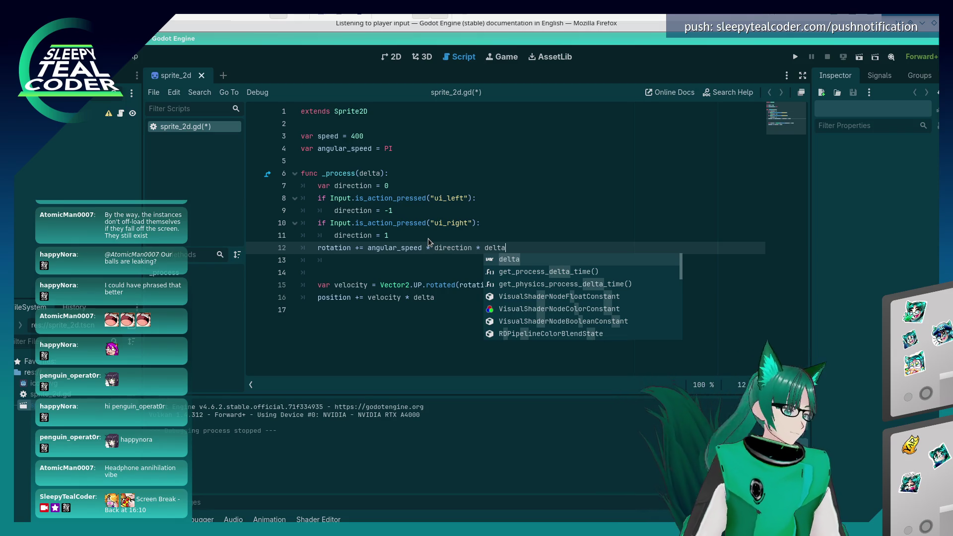
{"action": "key", "text": "ctrl+s"}
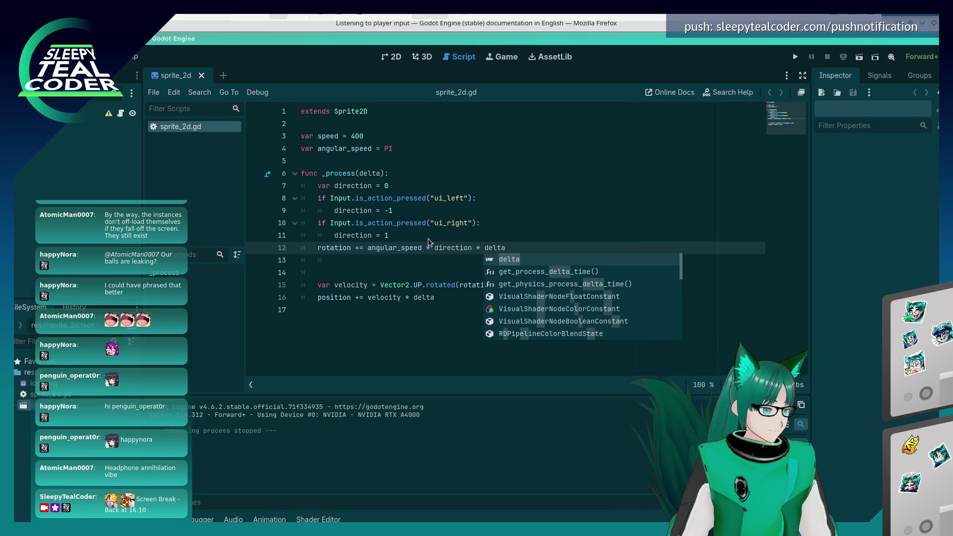
{"action": "key", "text": "alt+Tab"}
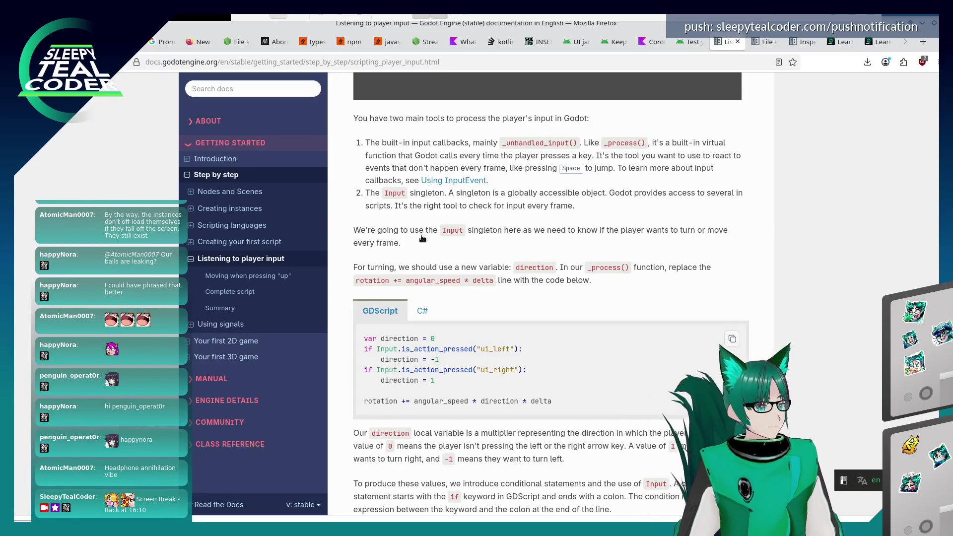
Scroll down the docs page to the direction-and-rotation example and switch it to C#.
{"action": "scroll", "coordinate": [425, 243], "scroll_direction": "down", "scroll_amount": 2}
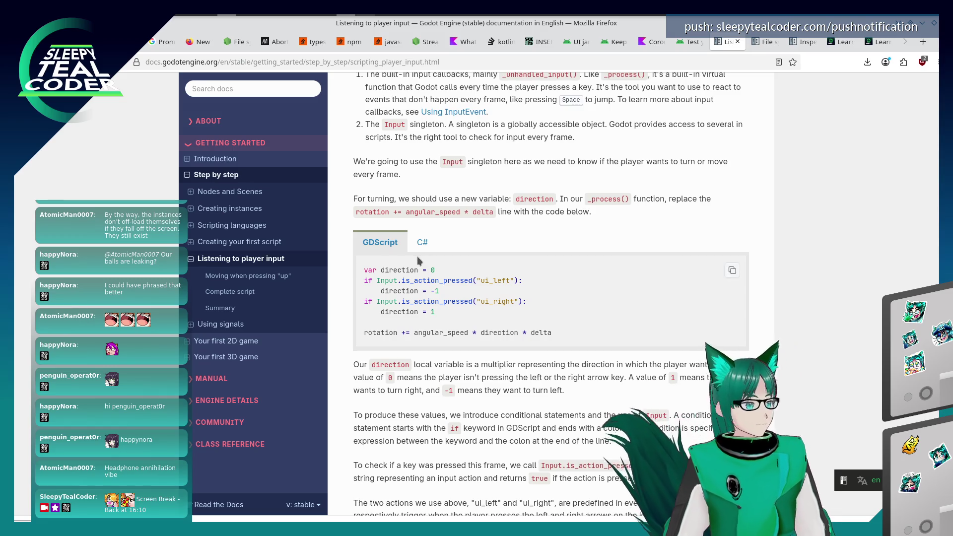
{"action": "scroll", "coordinate": [417, 256], "scroll_direction": "down", "scroll_amount": 4}
{"action": "left_click", "coordinate": [423, 106]}
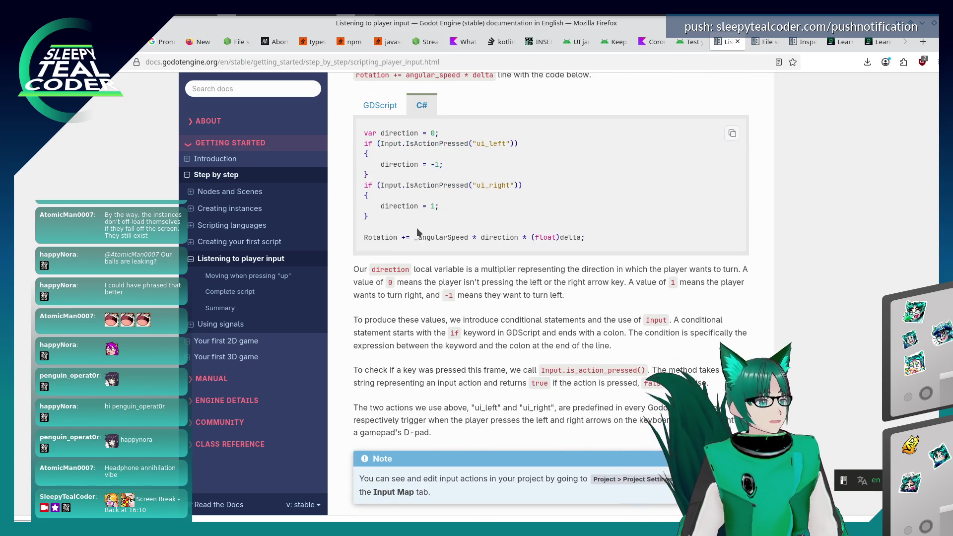
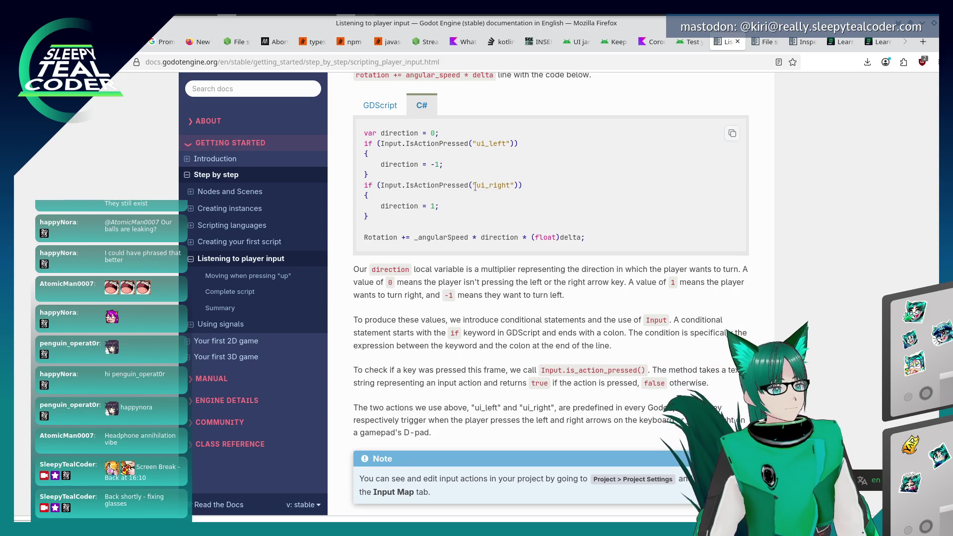
Scroll to the docs' input-handling section and switch its velocity code example to GDScript.
{"action": "scroll", "coordinate": [547, 203], "scroll_direction": "down", "scroll_amount": 2}
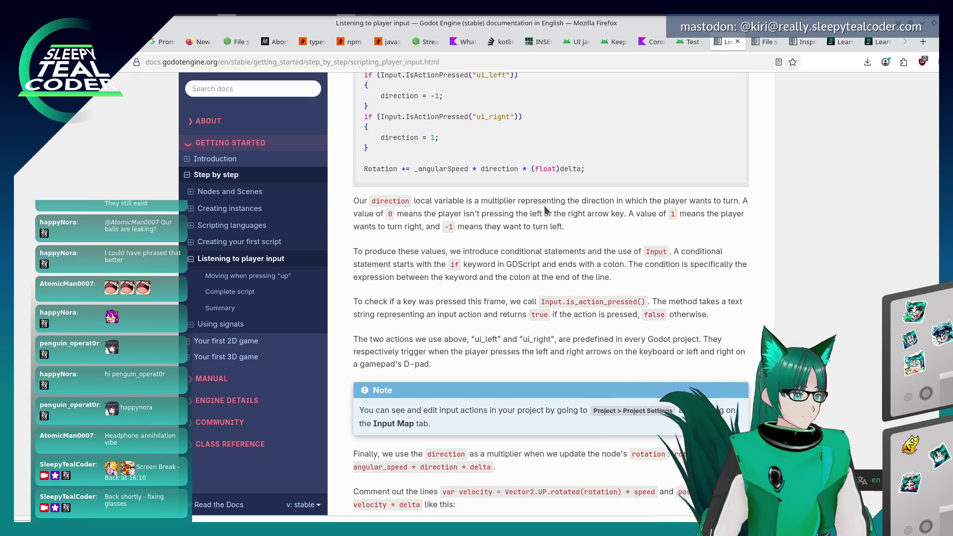
{"action": "scroll", "coordinate": [547, 209], "scroll_direction": "down", "scroll_amount": 2}
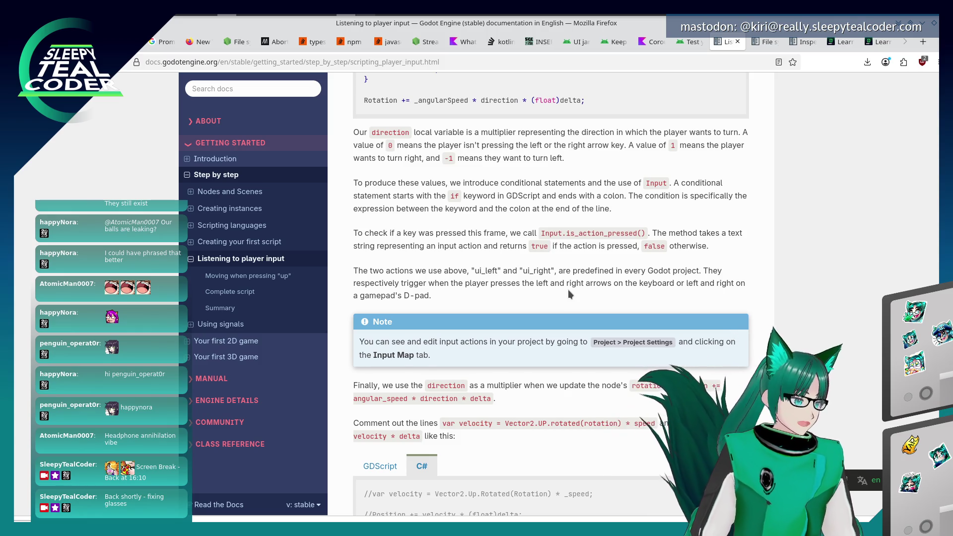
{"action": "scroll", "coordinate": [568, 293], "scroll_direction": "down", "scroll_amount": 3}
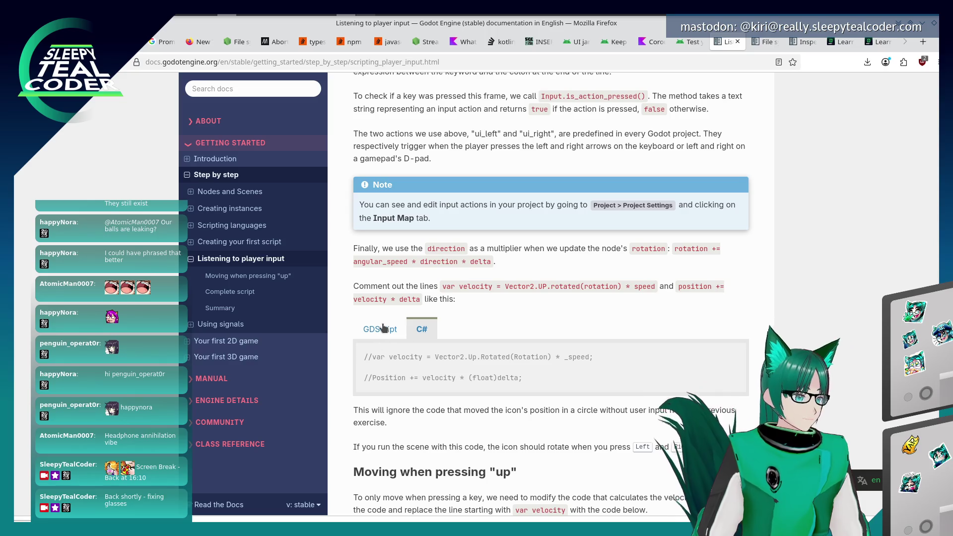
{"action": "left_click", "coordinate": [380, 338]}
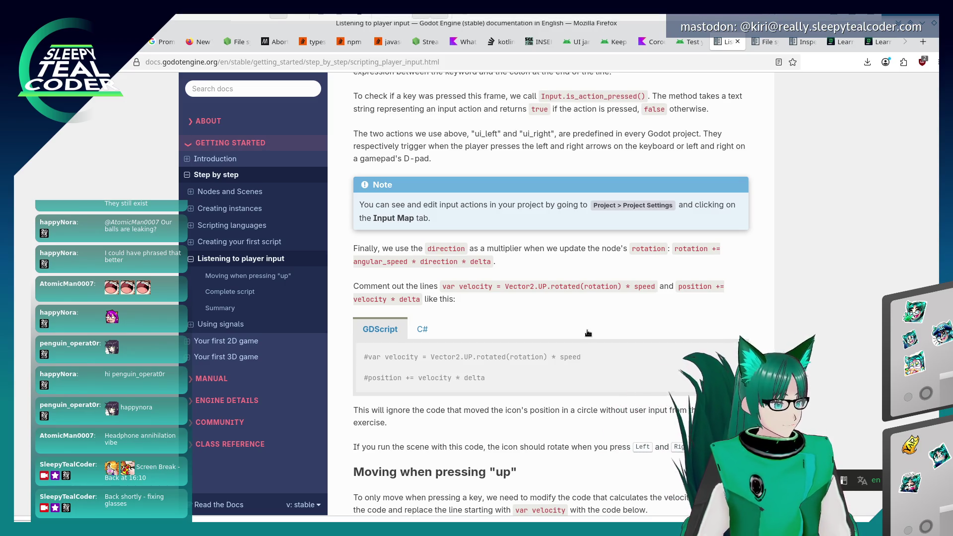
{"action": "key", "text": "alt+Tab"}
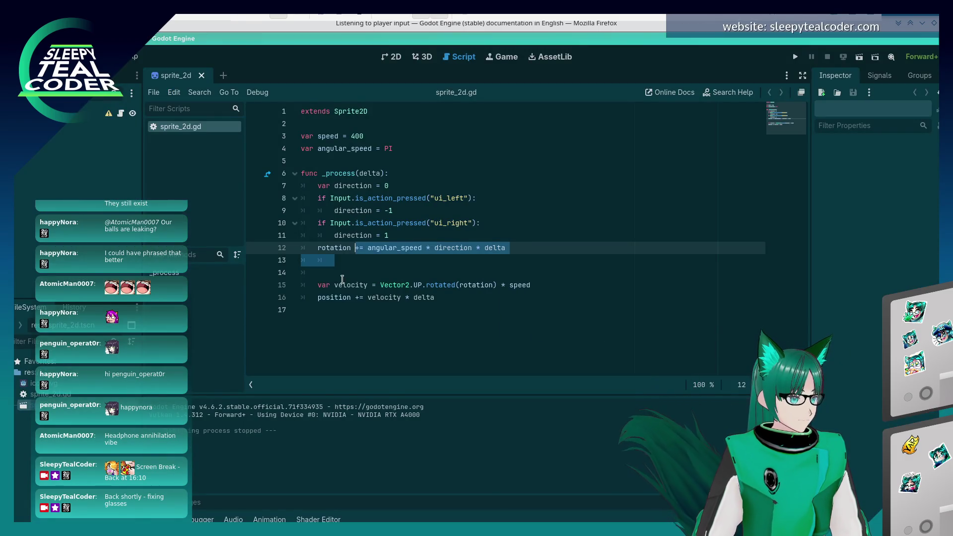
Comment out the var velocity and position lines with # and save sprite_2d.gd.
{"action": "left_click", "coordinate": [319, 285]}
{"action": "type", "text": "//"}
{"action": "key", "text": "Down"}
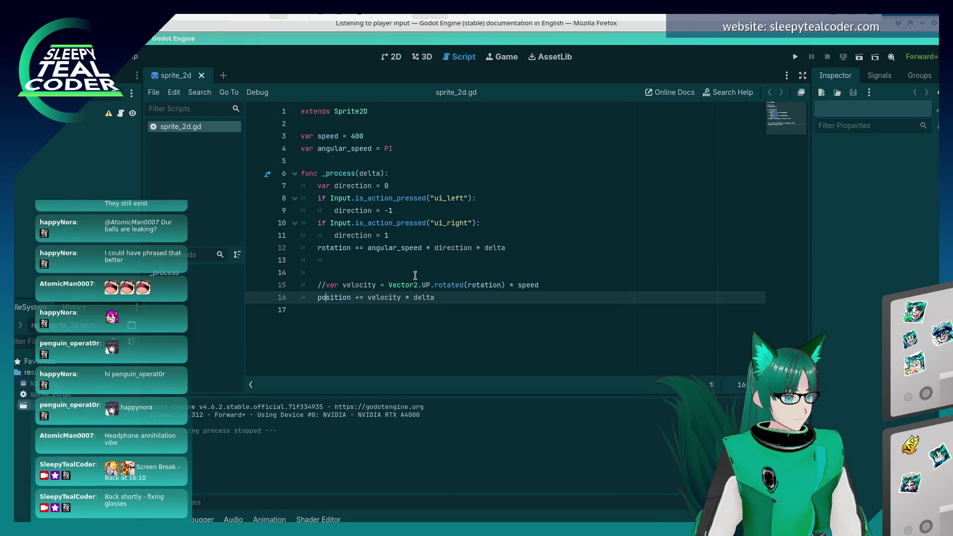
{"action": "key", "text": "Up"}
{"action": "key", "text": "Delete"}
{"action": "key", "text": "Delete"}
{"action": "type", "text": "#"}
{"action": "key", "text": "alt+Tab"}
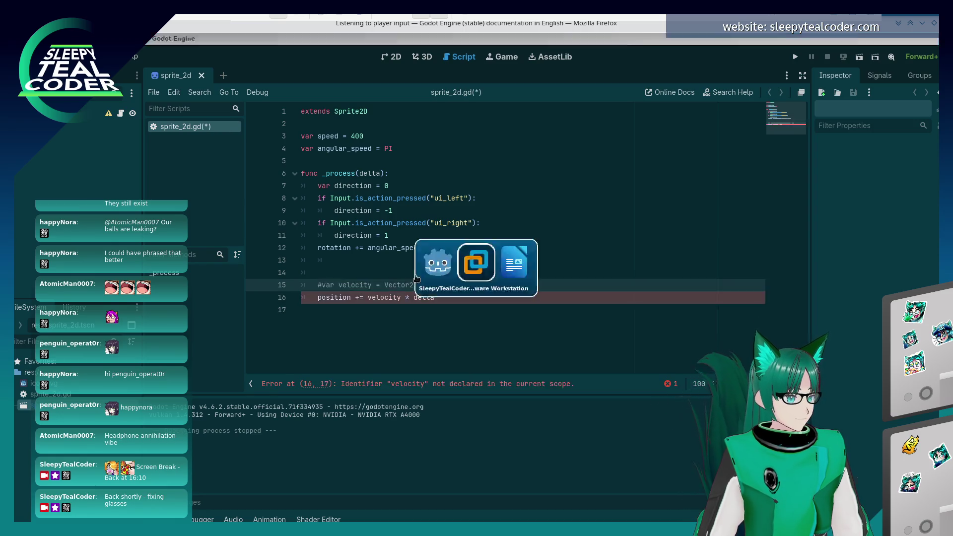
{"action": "key", "text": "alt+Tab"}
{"action": "type", "text": "#"}
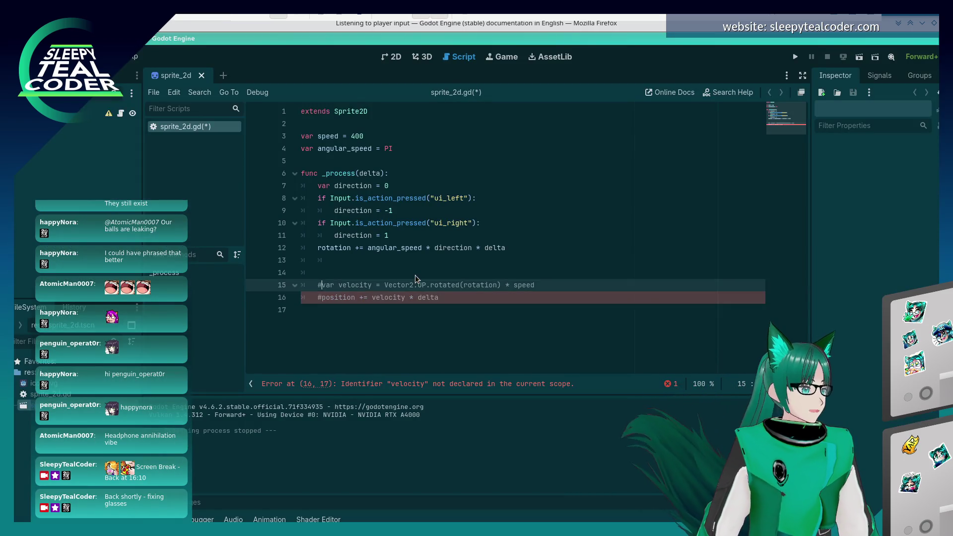
{"action": "key", "text": "Up"}
{"action": "key", "text": "Up"}
{"action": "key", "text": "Up"}
{"action": "key", "text": "ctrl+s"}
Read further down the Firefox docs page, then return to the Godot editor.
{"action": "key", "text": "alt+Tab"}
{"action": "scroll", "coordinate": [417, 278], "scroll_direction": "down", "scroll_amount": 3}
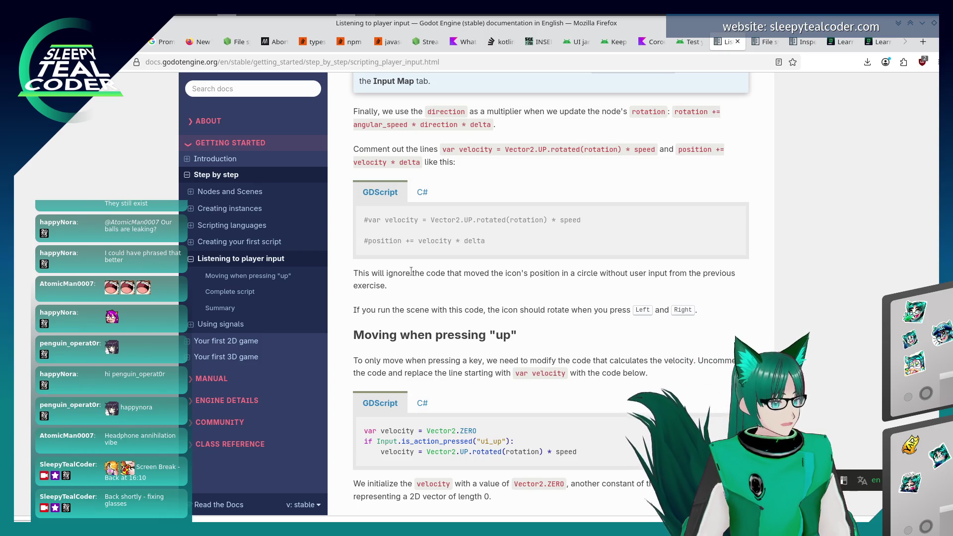
{"action": "key", "text": "alt+Tab"}
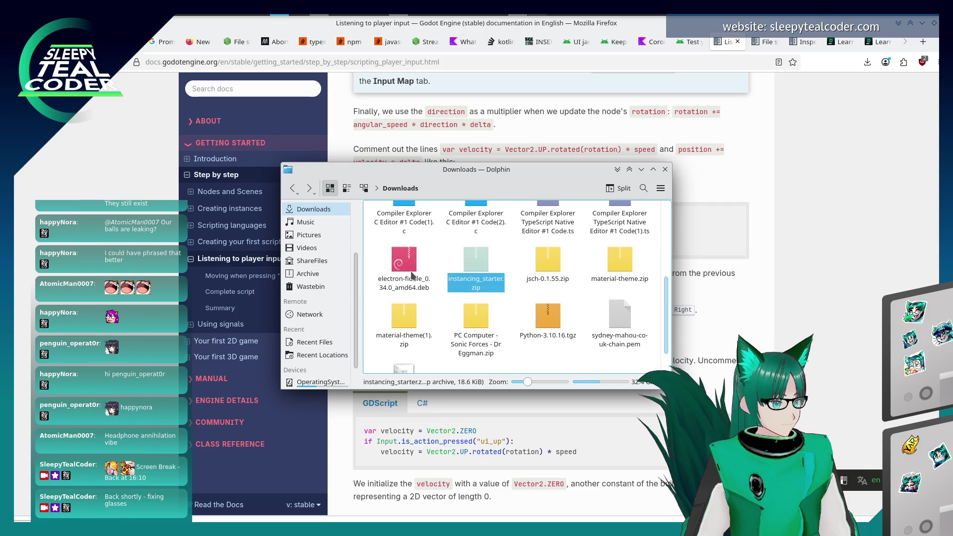
{"action": "key", "text": "alt+Tab"}
{"action": "key", "text": "alt+Tab"}
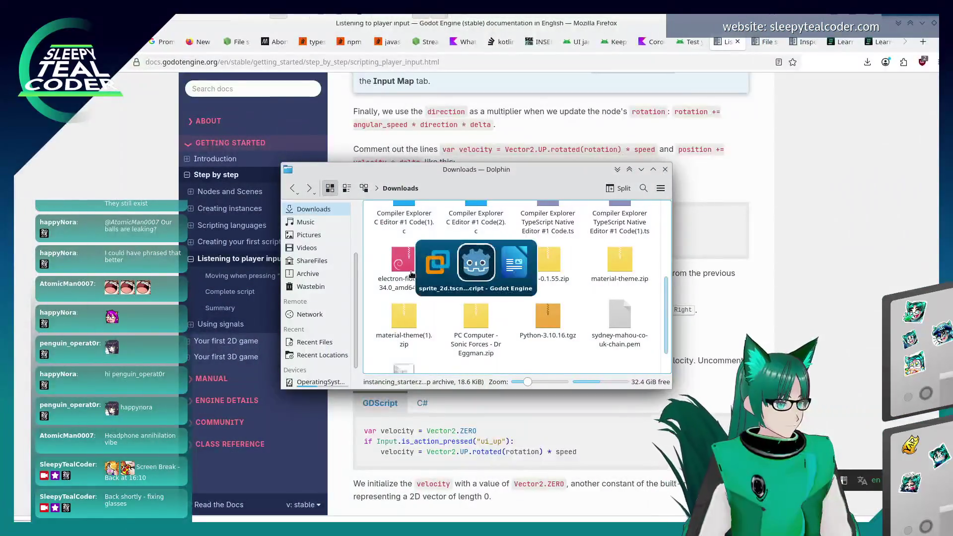
{"action": "key", "text": "alt+Tab"}
Run the game, rotate the icon with the Right and Left arrows, then stop it.
{"action": "key", "text": "F5"}
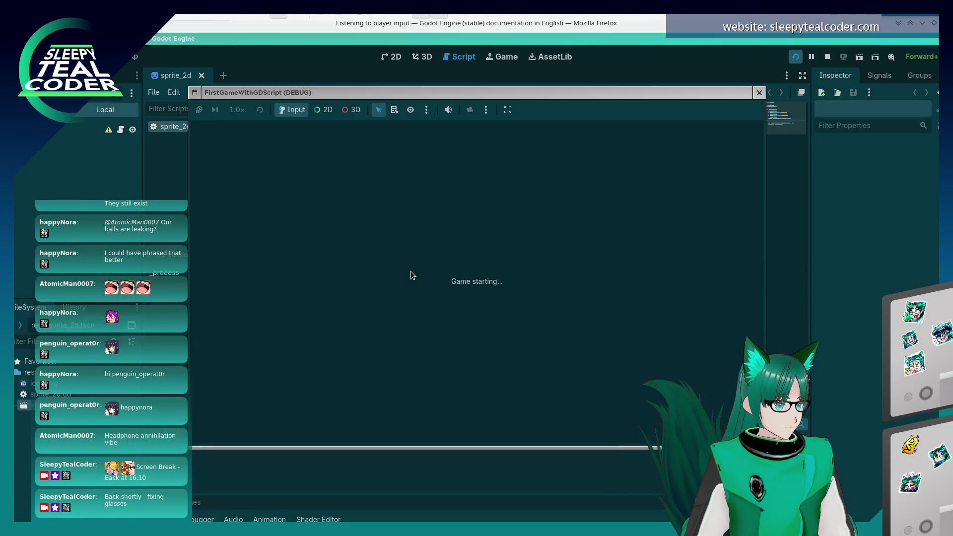
{"action": "key", "text": "Right"}
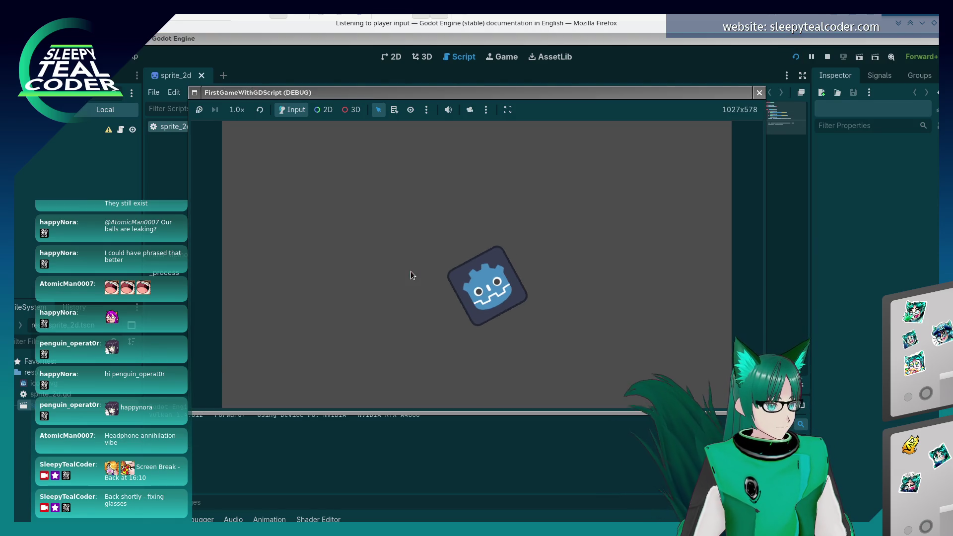
{"action": "key", "text": "Right"}
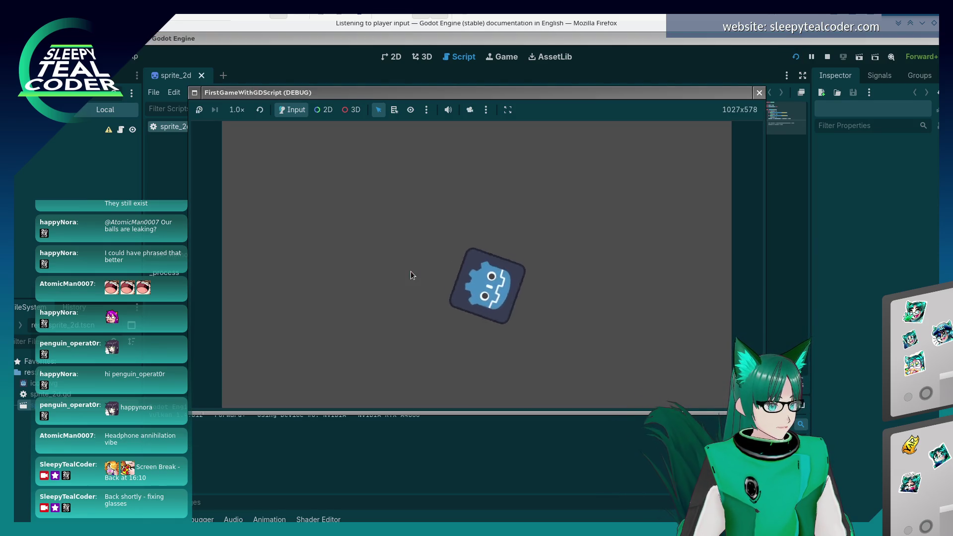
{"action": "key", "text": "Right"}
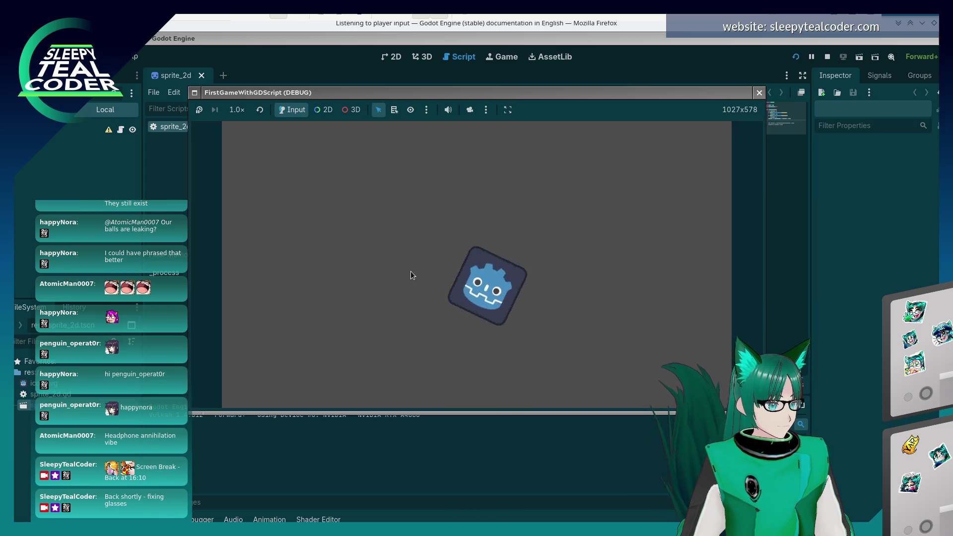
{"action": "key", "text": "Right"}
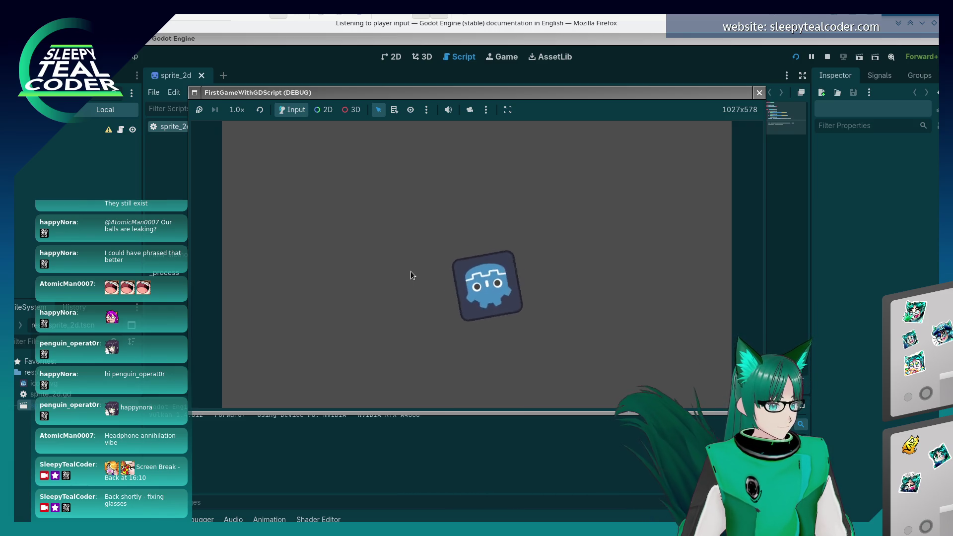
{"action": "key", "text": "Right"}
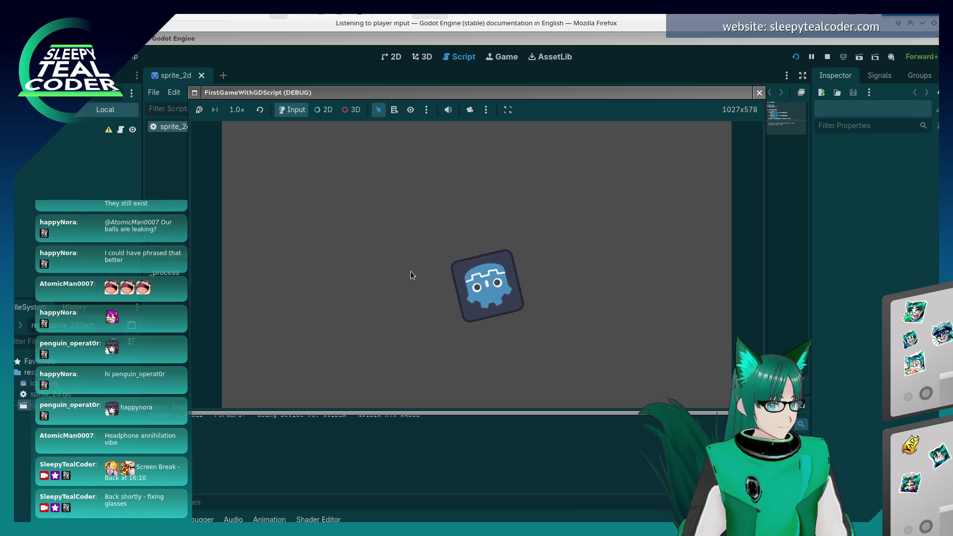
{"action": "key", "text": "Right"}
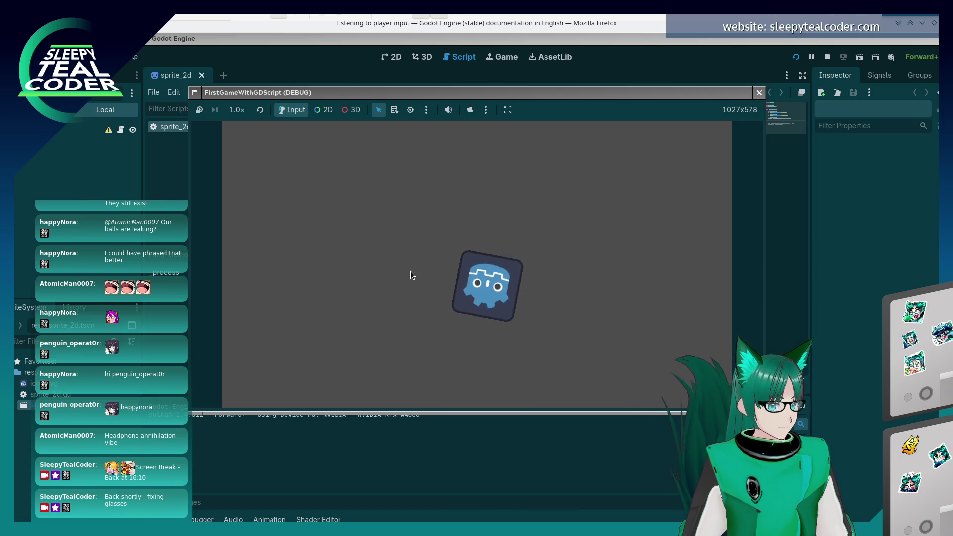
{"action": "key", "text": "Left"}
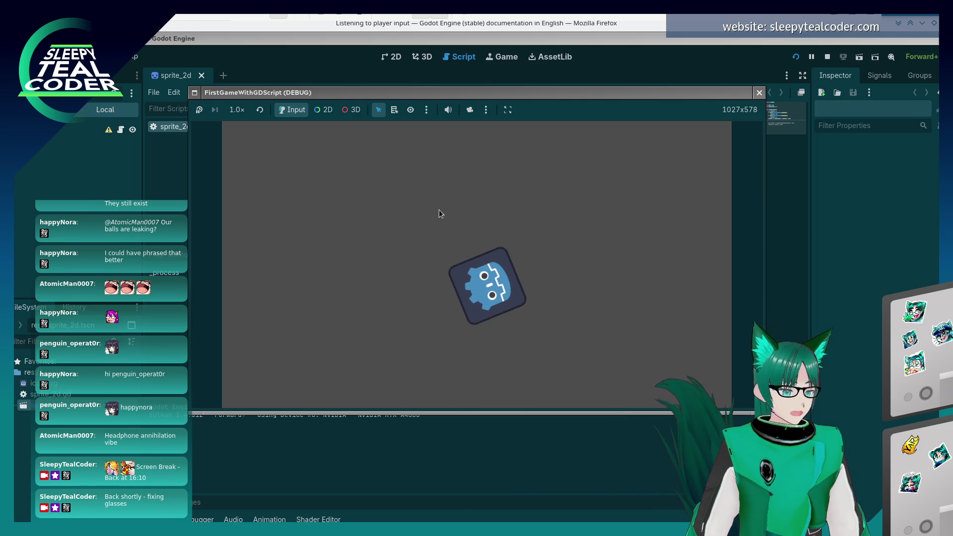
{"action": "key", "text": "F8"}
{"action": "key", "text": "alt+Tab"}
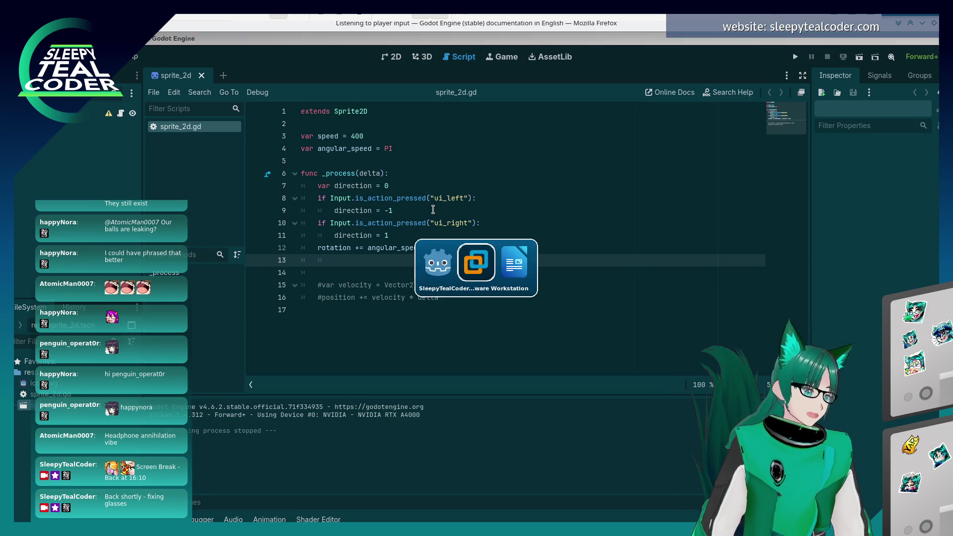
Scroll the Firefox docs to the 'Moving when pressing up' snippet, then go back to Godot.
{"action": "left_click", "coordinate": [774, 326]}
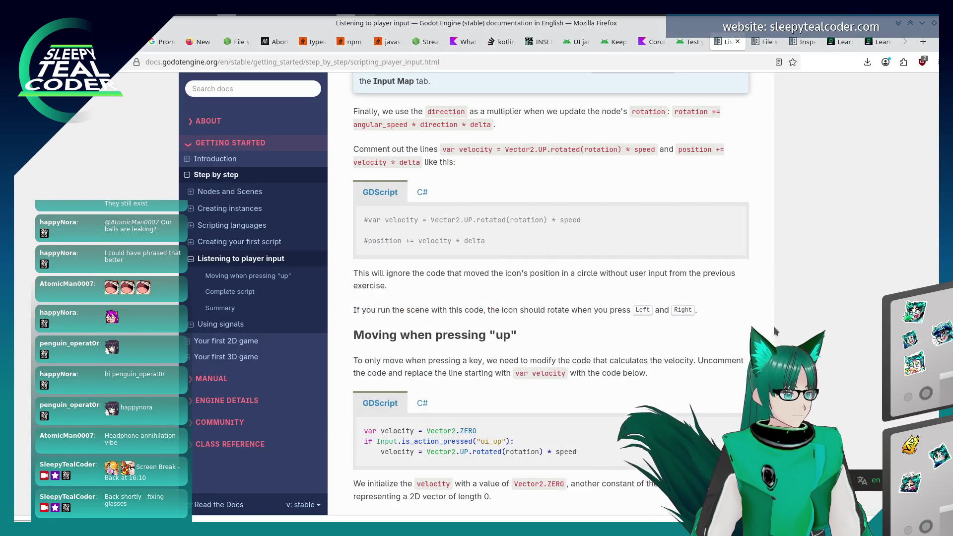
{"action": "scroll", "coordinate": [663, 327], "scroll_direction": "down", "scroll_amount": 5}
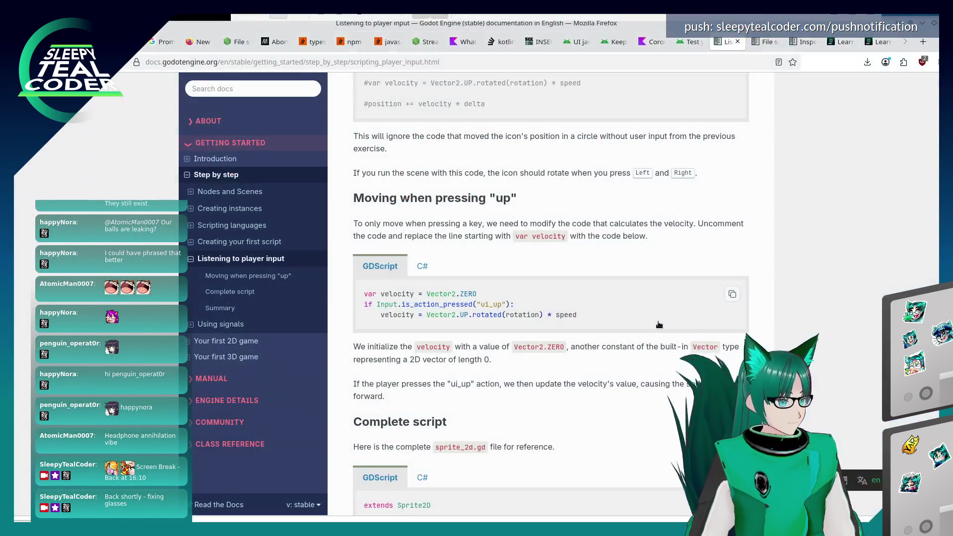
{"action": "key", "text": "alt+Tab"}
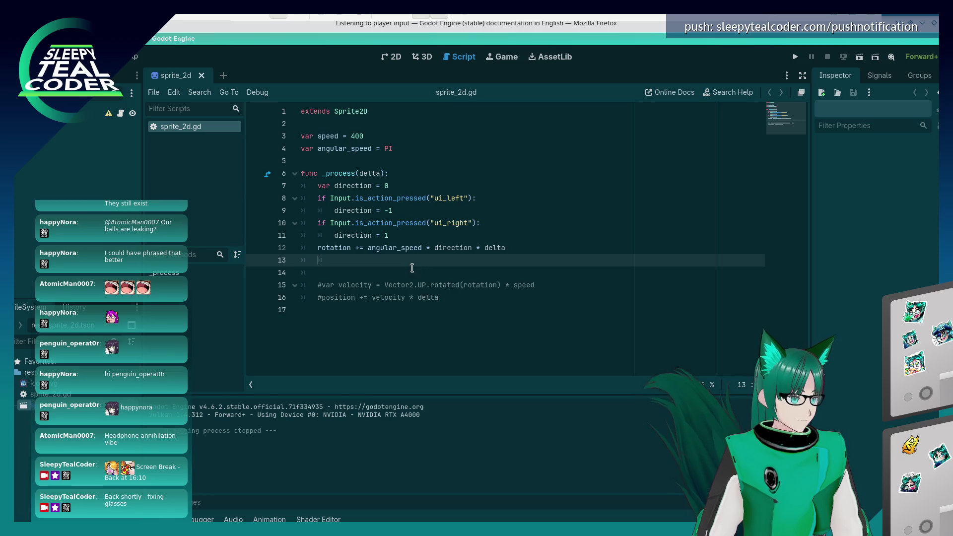
Add 'velocity = Vector2.ZERO' on a new line below the rotation line.
{"action": "left_click", "coordinate": [409, 272]}
{"action": "key", "text": "Return"}
{"action": "key", "text": "Return"}
{"action": "key", "text": "Up"}
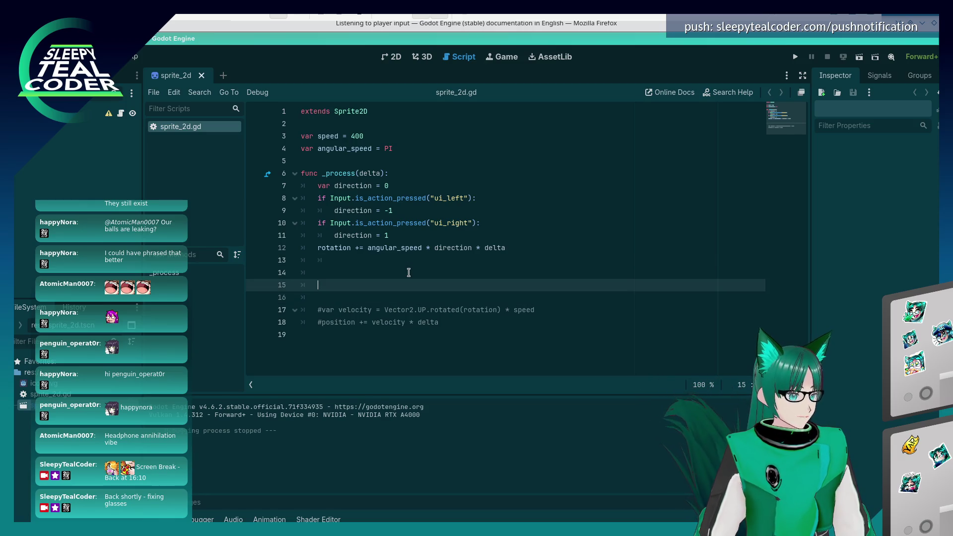
{"action": "type", "text": "var velocity = "}
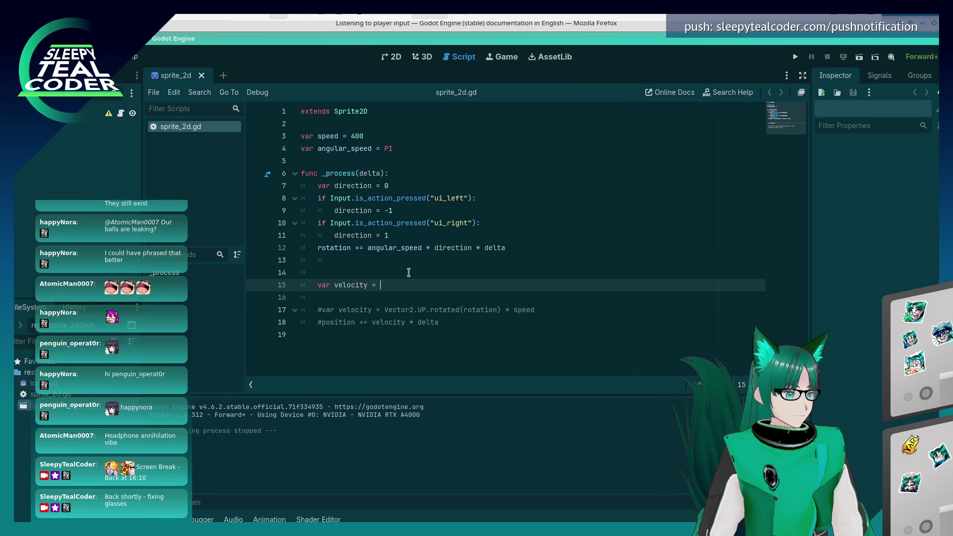
{"action": "type", "text": "Vector2.ZERO"}
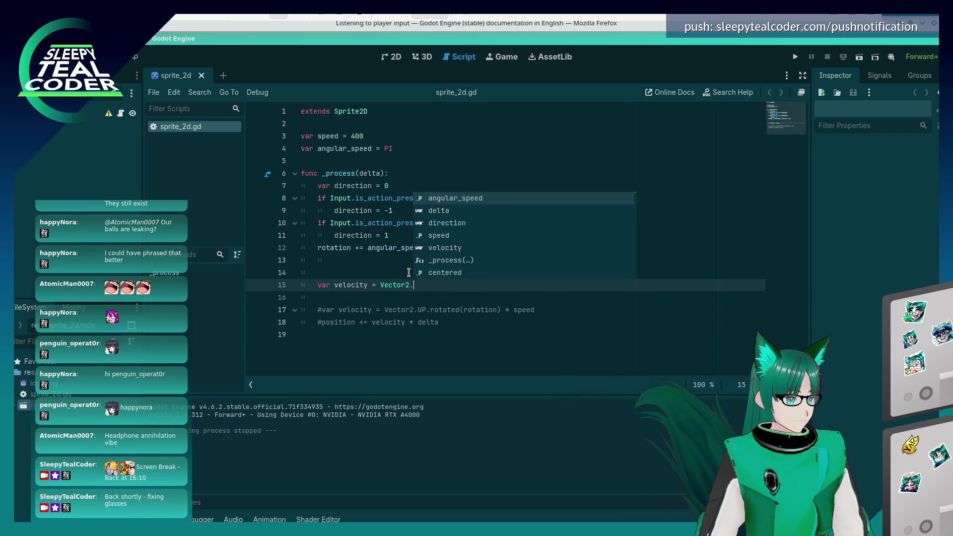
{"action": "key", "text": "Escape"}
{"action": "key", "text": "Return"}
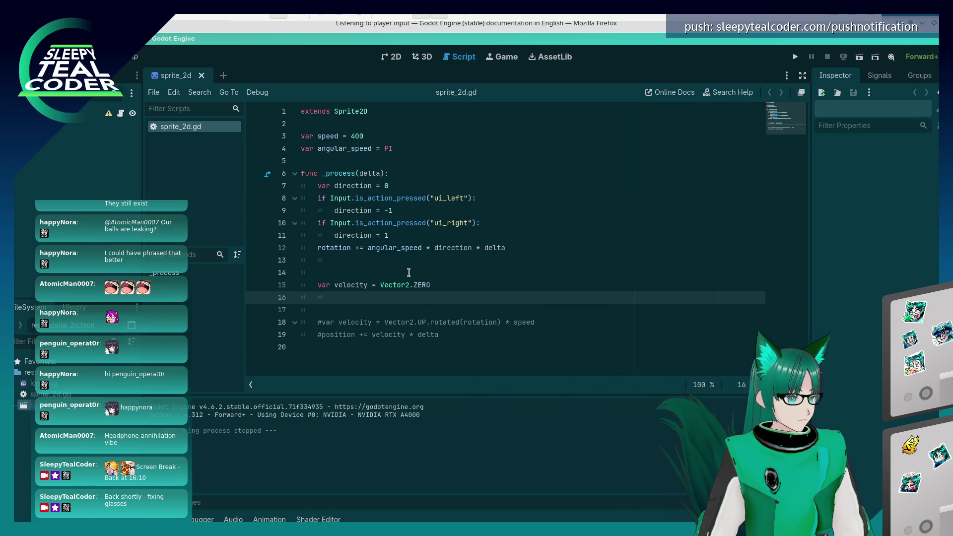
{"action": "key", "text": "alt+Tab"}
{"action": "key", "text": "alt+Tab"}
Add the line 'if Input.is_action_pressed("ui_up"):' below it.
{"action": "type", "text": "if "}
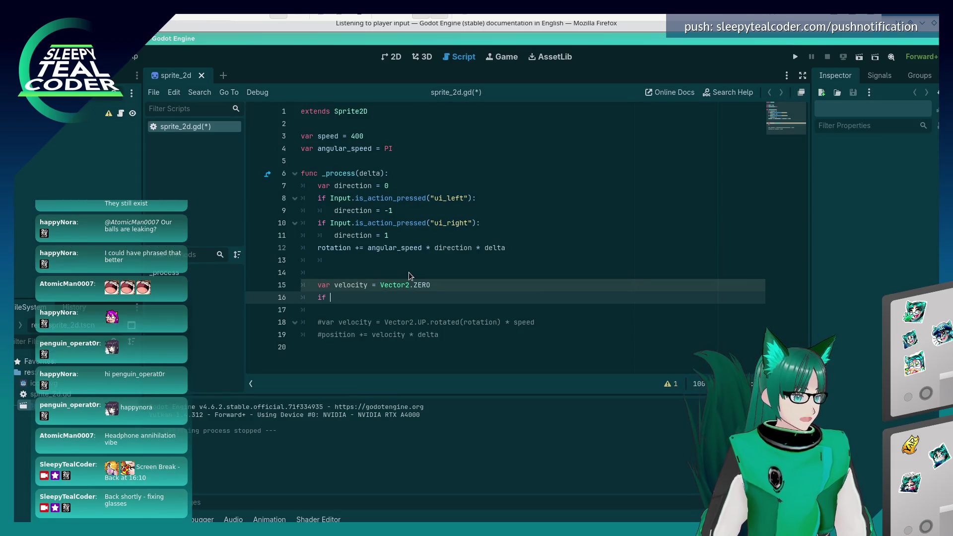
{"action": "type", "text": "Input.is_"}
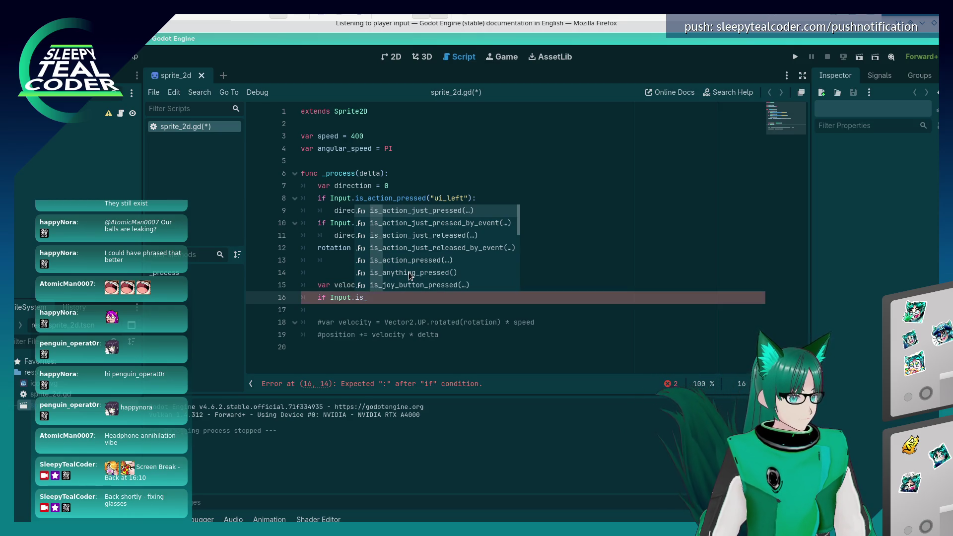
{"action": "key", "text": "Down"}
{"action": "key", "text": "Down"}
{"action": "key", "text": "Down"}
{"action": "key", "text": "Return"}
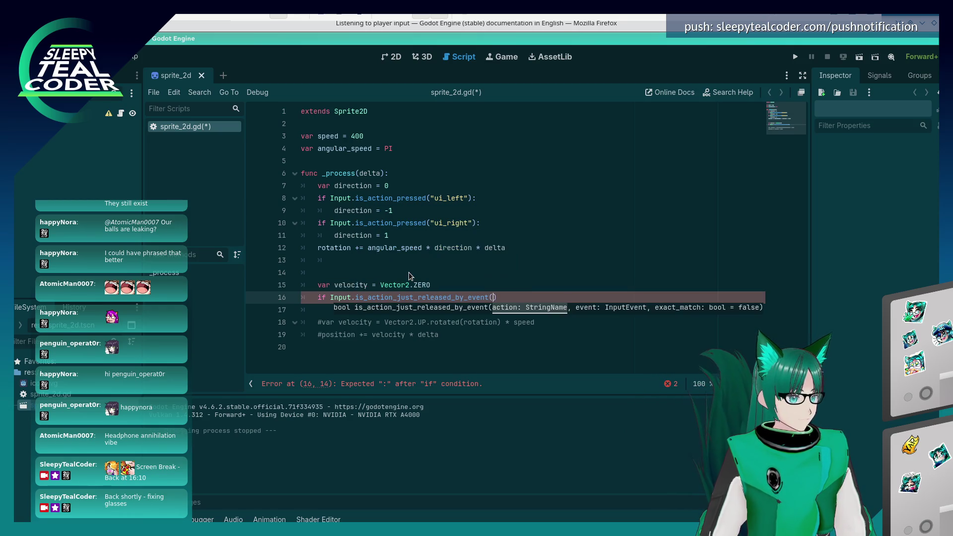
{"action": "key", "text": "BackSpace"}
{"action": "key", "text": "BackSpace"}
{"action": "key", "text": "BackSpace"}
{"action": "key", "text": "BackSpace"}
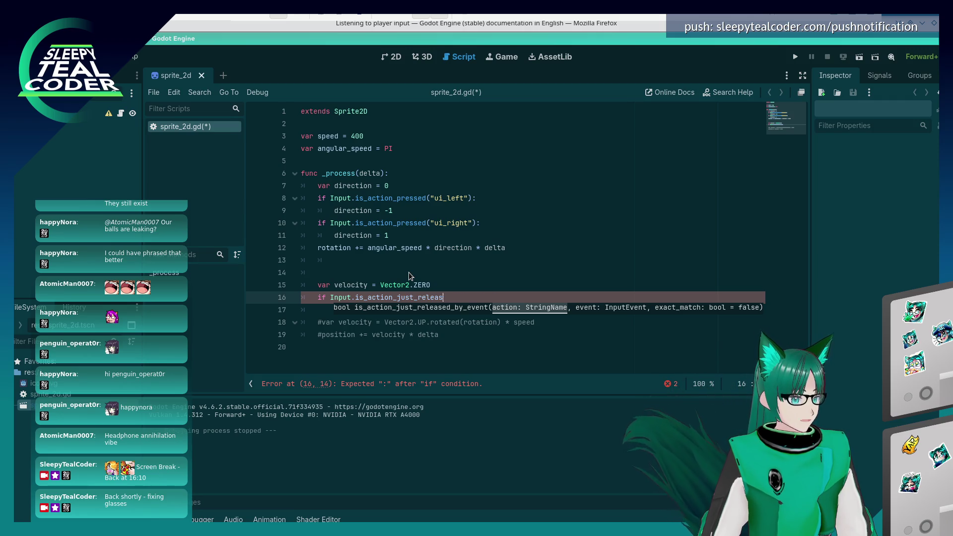
{"action": "type", "text": "pressed(\"ui_up"}
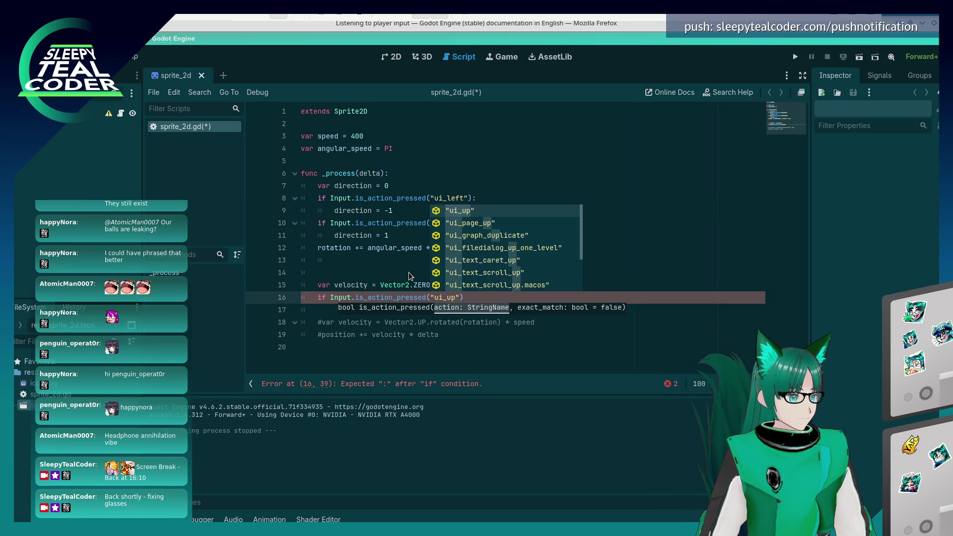
{"action": "key", "text": "Escape"}
{"action": "type", "text": ":"}
Inside the ui_up check, set velocity to Vector2.UP.rotated(rotation).
{"action": "key", "text": "alt+Tab"}
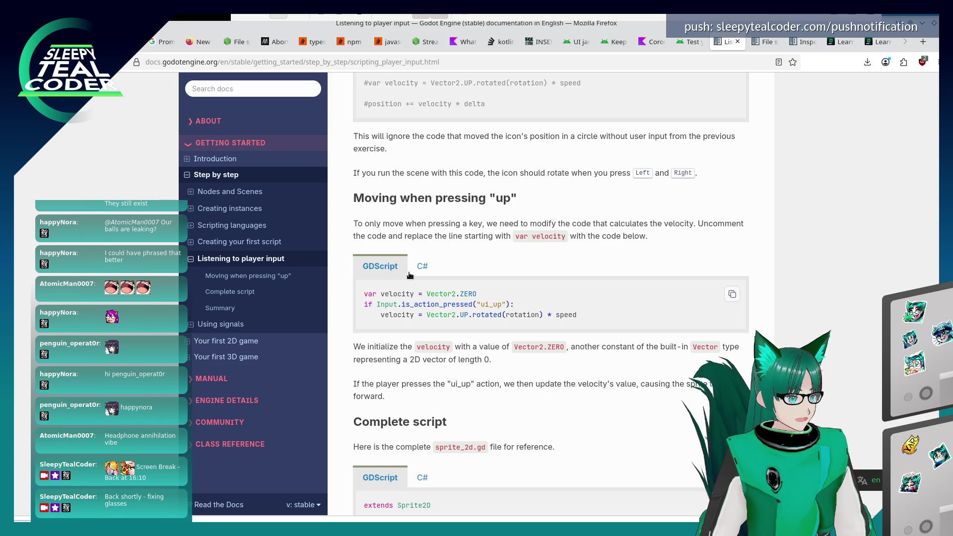
{"action": "key", "text": "alt+Tab"}
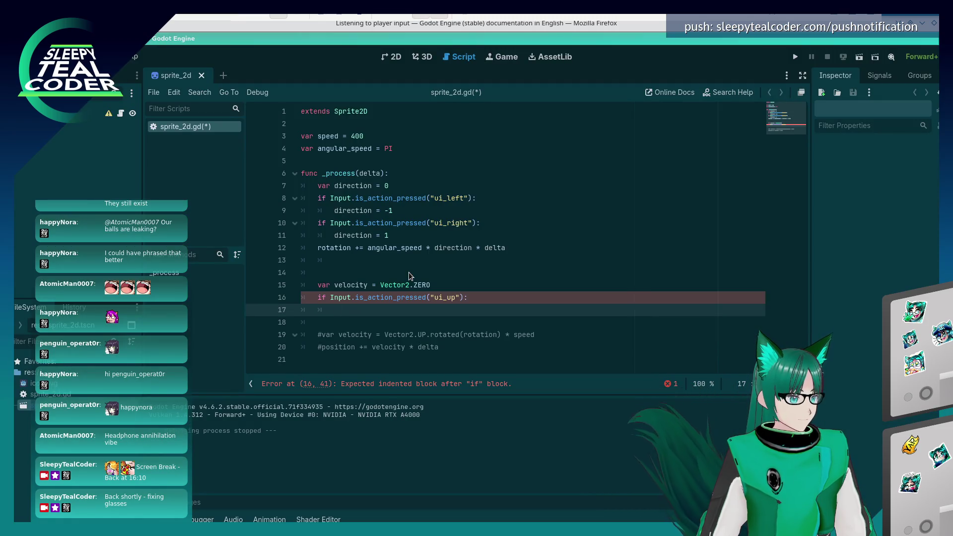
{"action": "type", "text": "vector"}
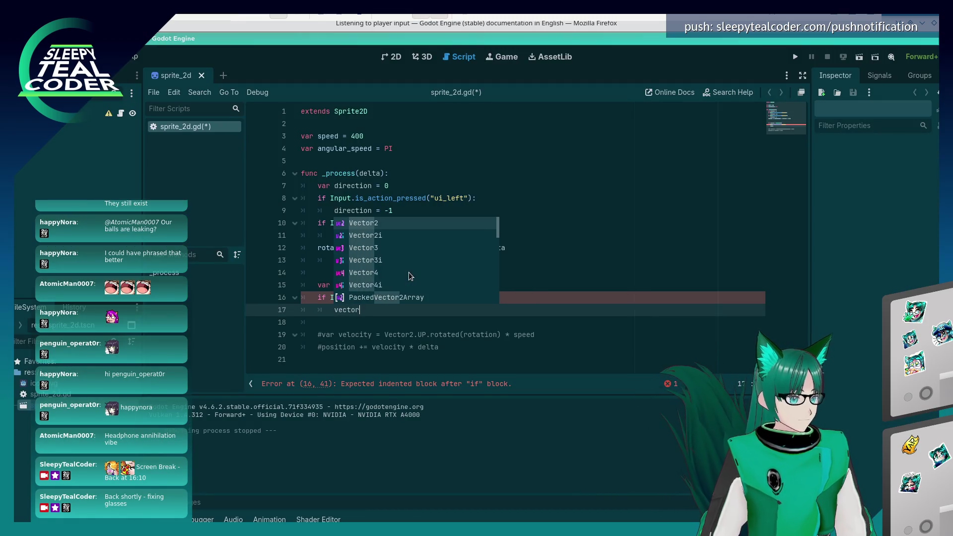
{"action": "key", "text": "BackSpace"}
{"action": "key", "text": "BackSpace"}
{"action": "key", "text": "BackSpace"}
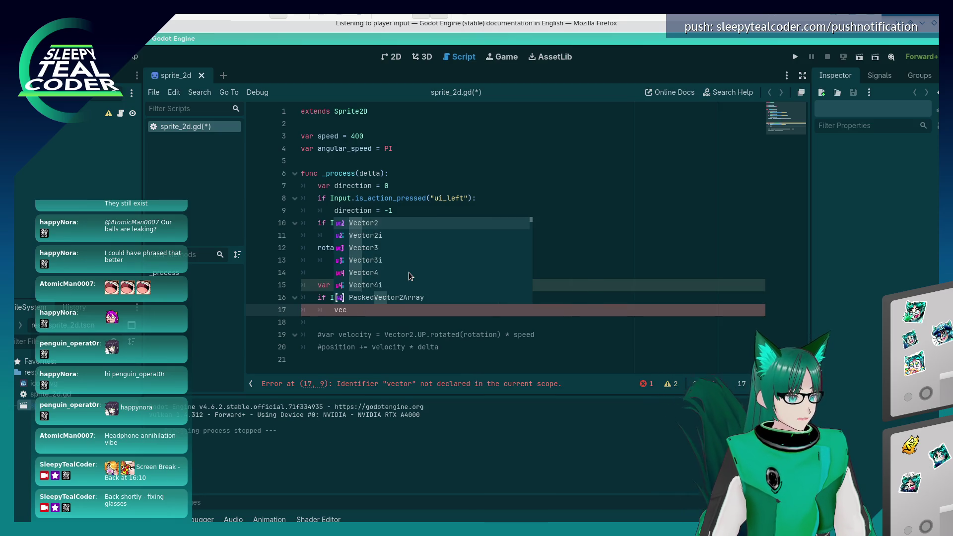
{"action": "type", "text": "locity = Vec"}
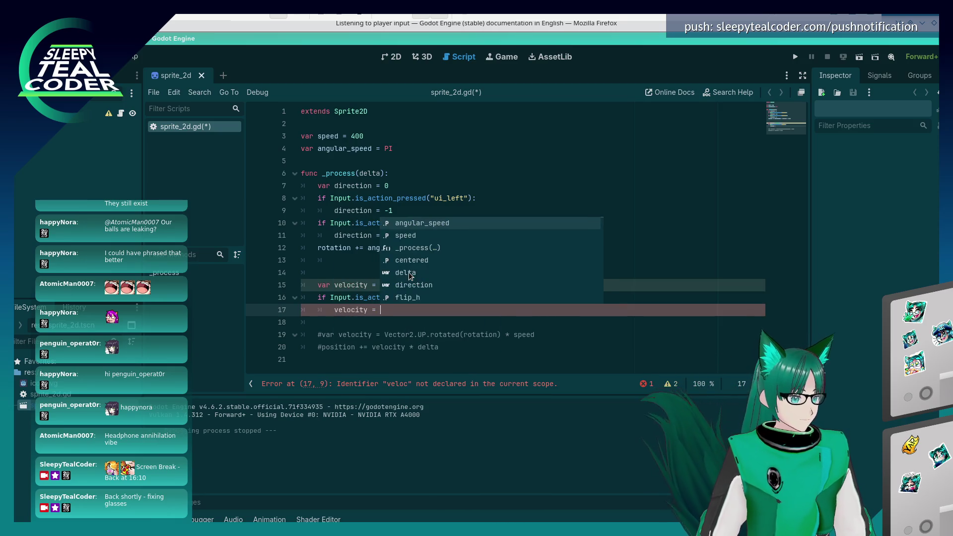
{"action": "type", "text": "tor2.UP,"}
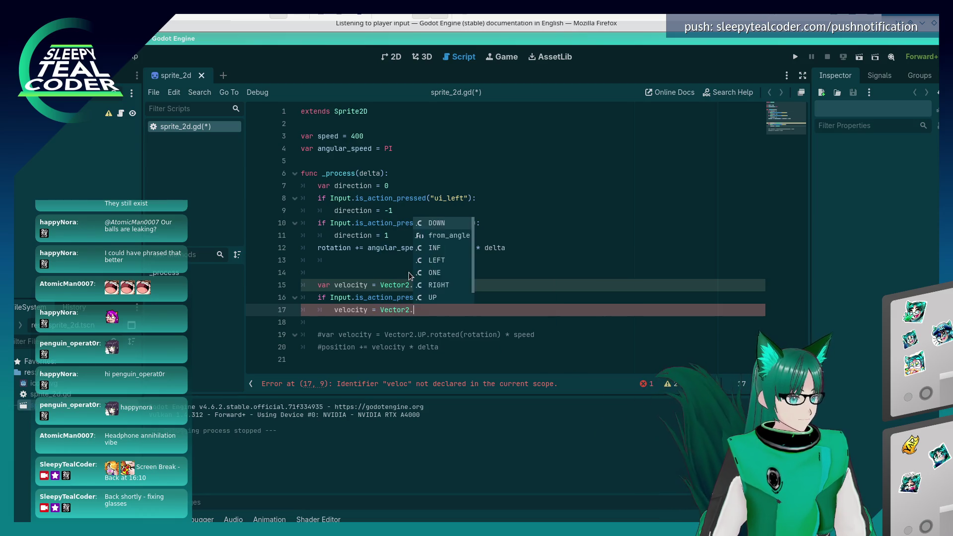
{"action": "key", "text": "BackSpace"}
{"action": "key", "text": "BackSpace"}
{"action": "type", "text": ".rota"}
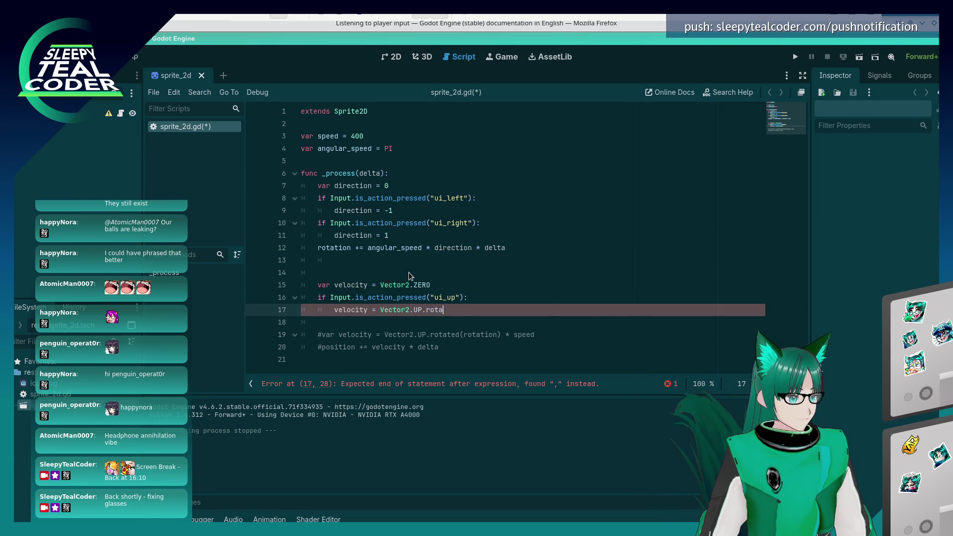
{"action": "type", "text": "ted(ro"}
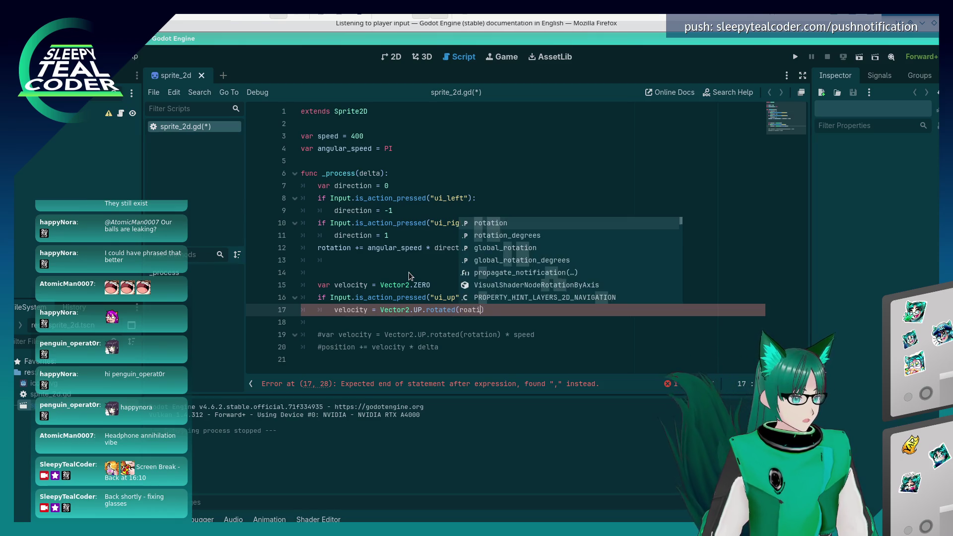
{"action": "type", "text": "tation)"}
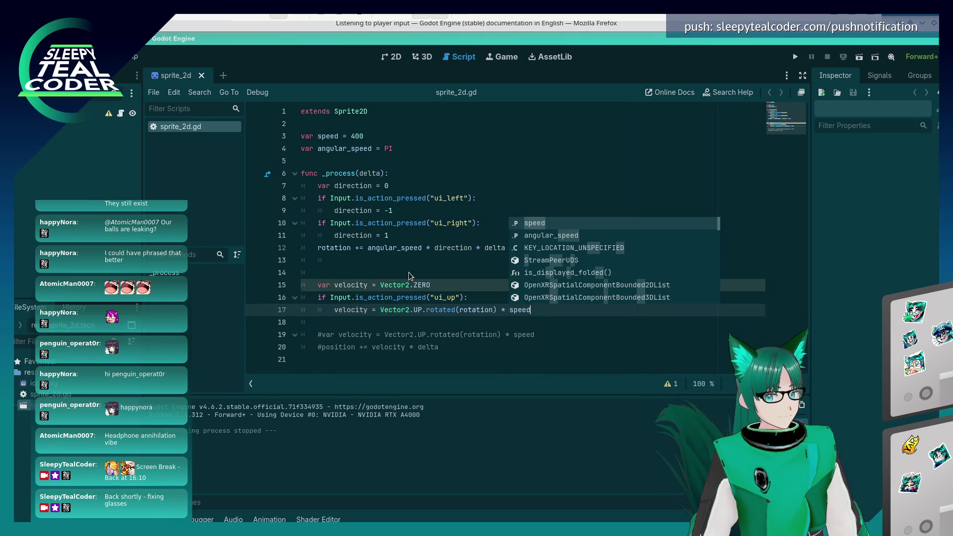
{"action": "key", "text": "alt+Tab"}
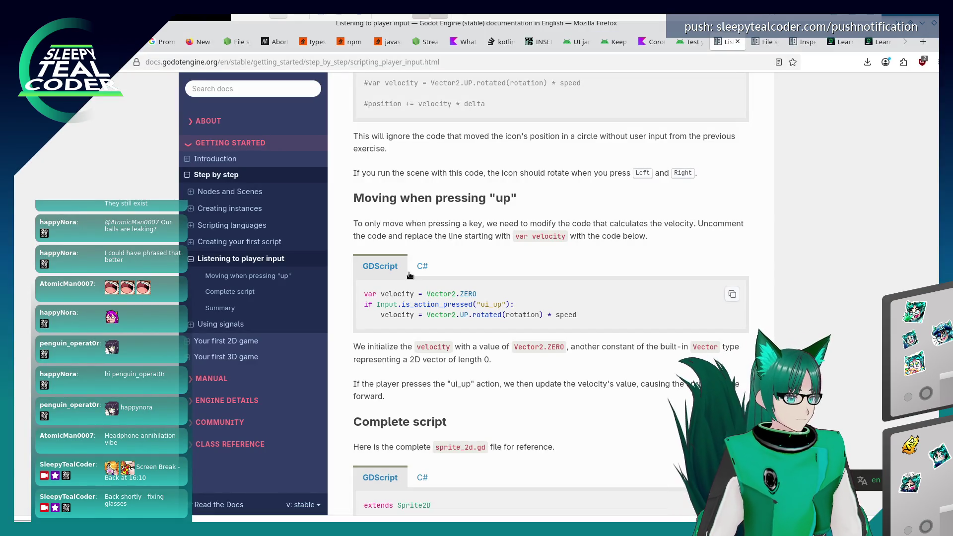
Read further through the 'Moving when pressing up' docs, then run the project with F5.
{"action": "key", "text": "alt+Tab"}
{"action": "key", "text": "alt+Tab"}
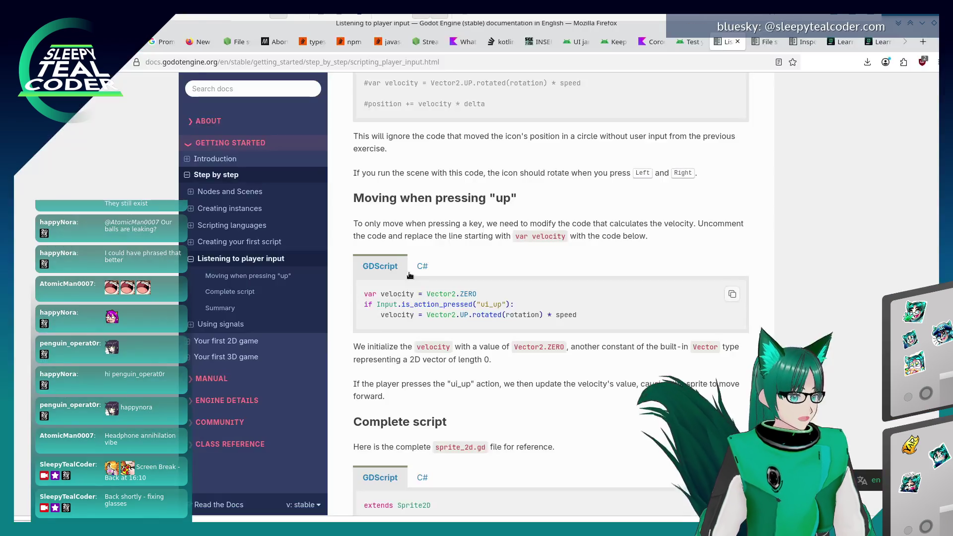
{"action": "scroll", "coordinate": [410, 275], "scroll_direction": "down", "scroll_amount": 3}
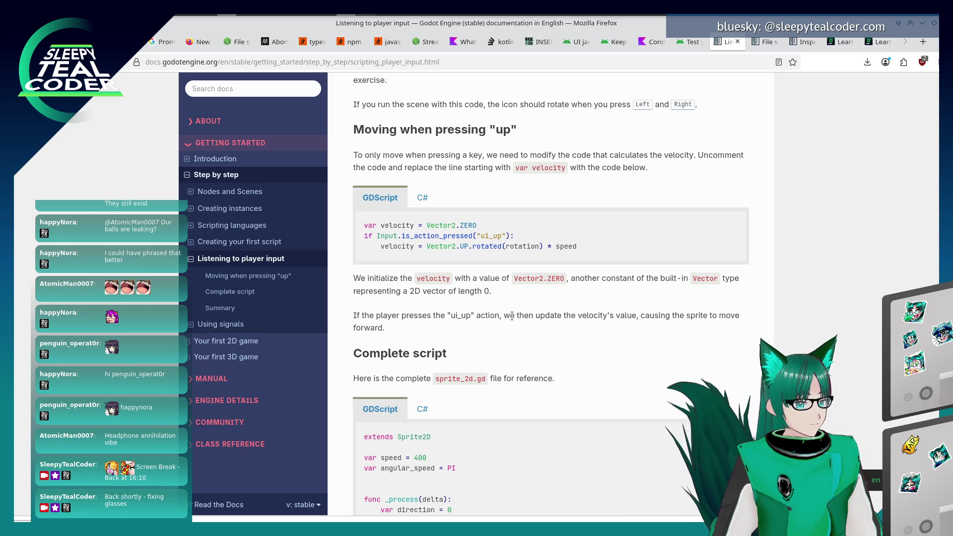
{"action": "key", "text": "alt+Tab"}
{"action": "key", "text": "alt+Tab"}
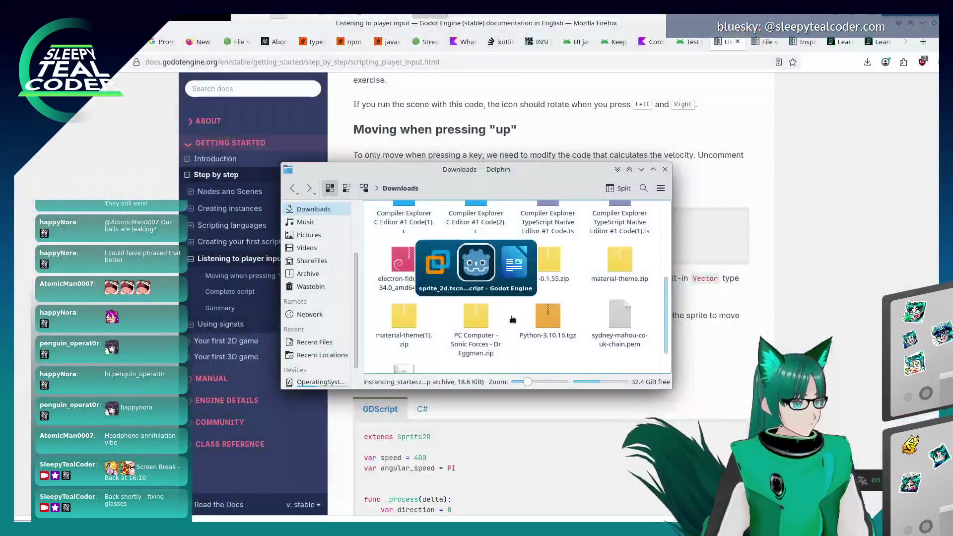
{"action": "key", "text": "alt+Tab"}
{"action": "key", "text": "F5"}
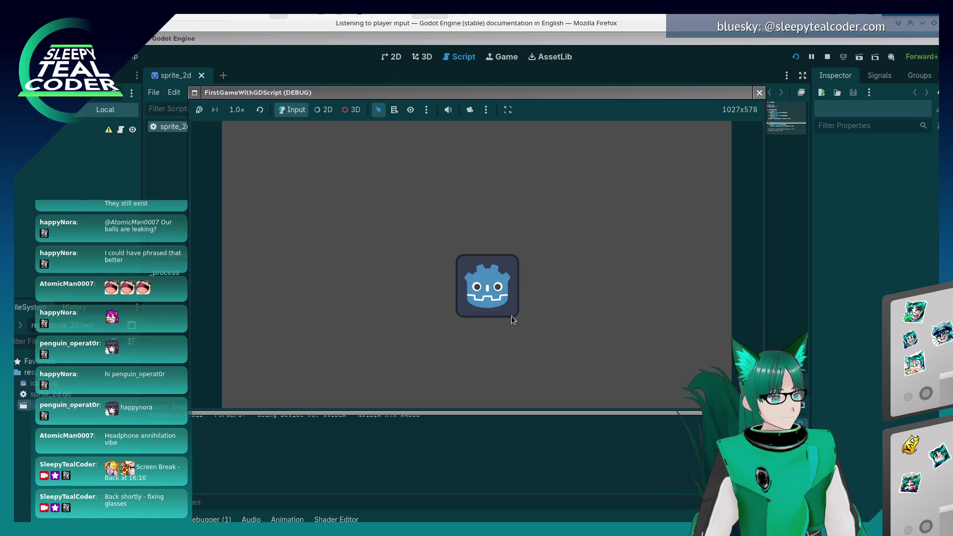
Turn the icon with the Left arrow in the running game, then stop it with F8.
{"action": "key", "text": "Left"}
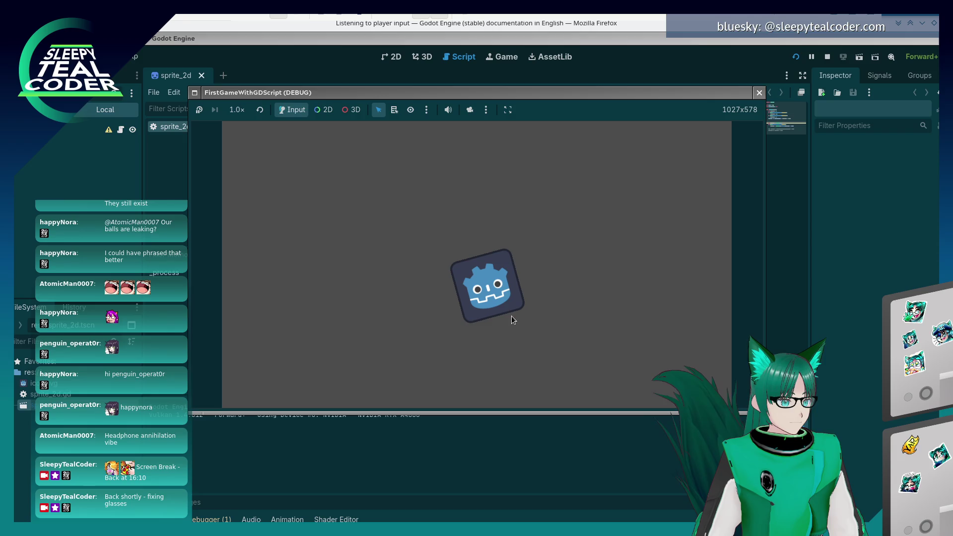
{"action": "key", "text": "F8"}
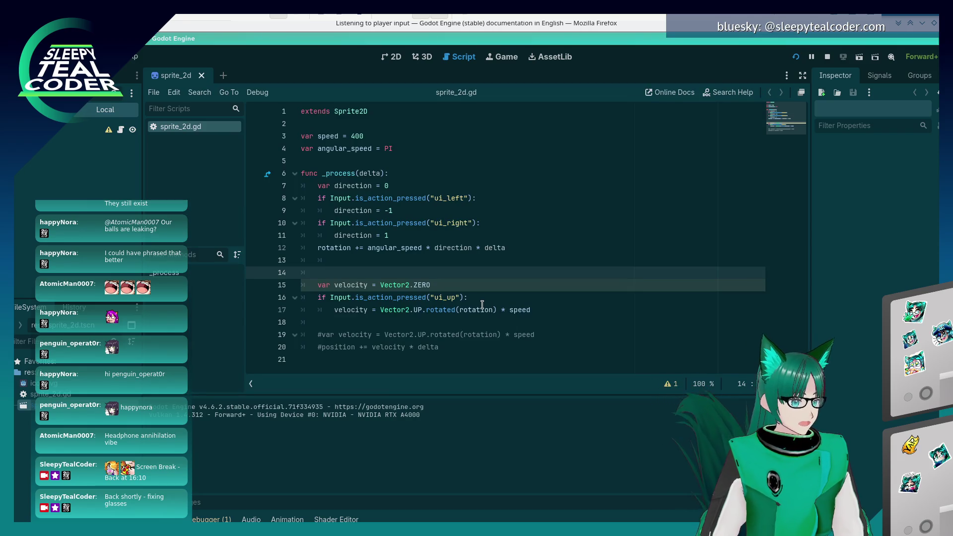
{"action": "left_click", "coordinate": [482, 304]}
{"action": "key", "text": "alt+Tab"}
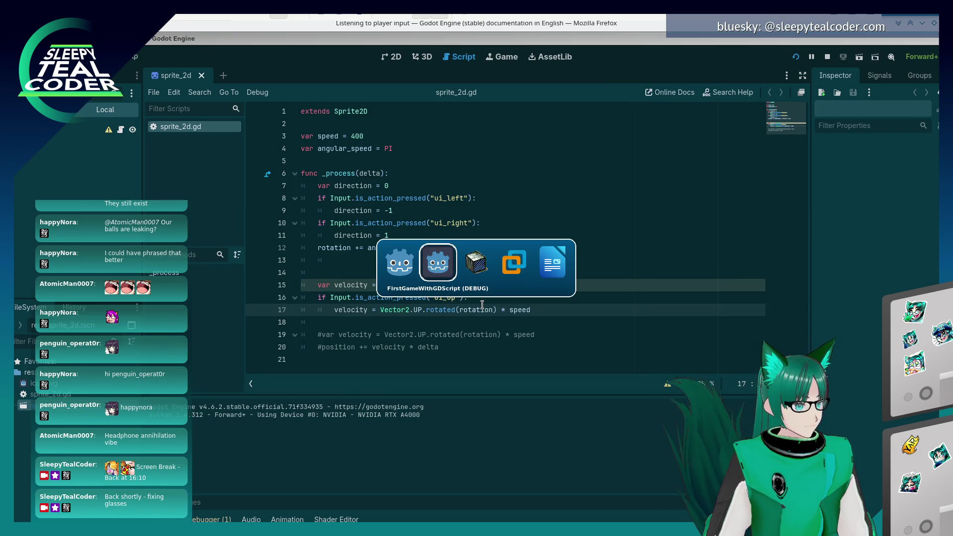
{"action": "key", "text": "Tab"}
{"action": "key", "text": "Tab"}
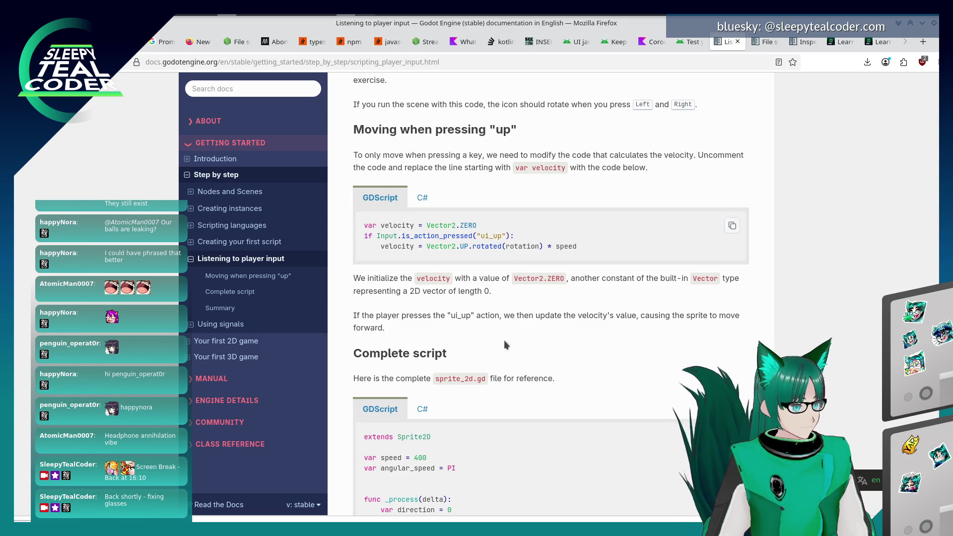
{"action": "key", "text": "alt+Tab"}
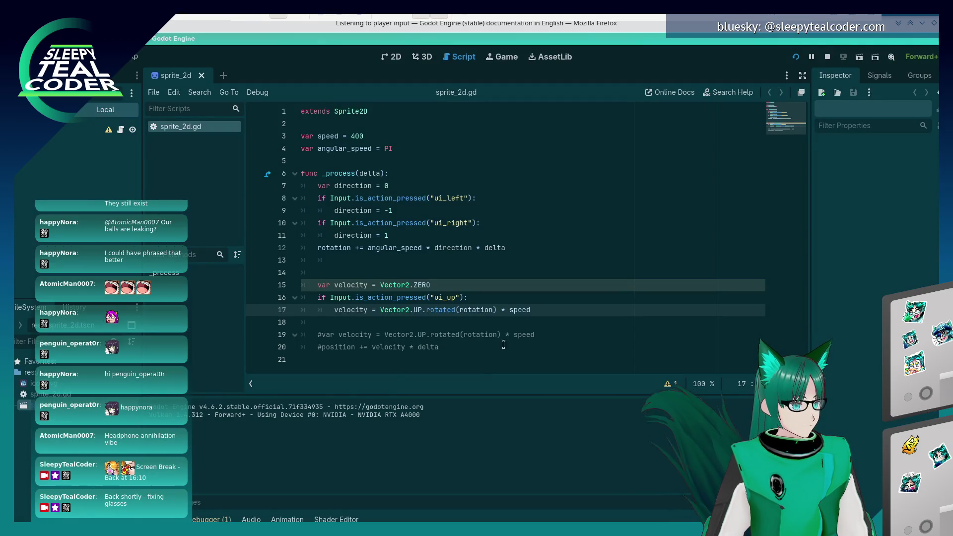
{"action": "left_click", "coordinate": [523, 322]}
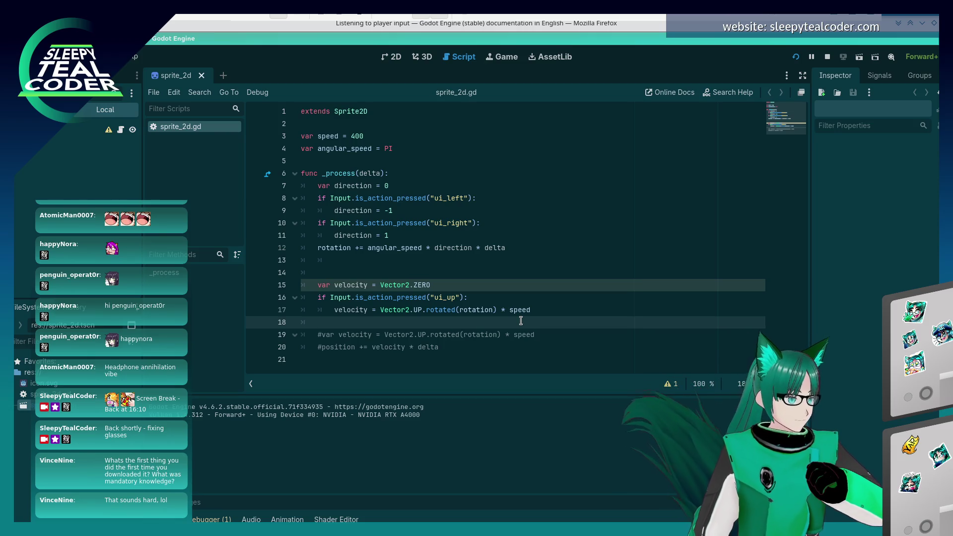
Stop the running game and compare the script with the docs' 'Moving when pressing up' code.
{"action": "key", "text": "alt+Tab"}
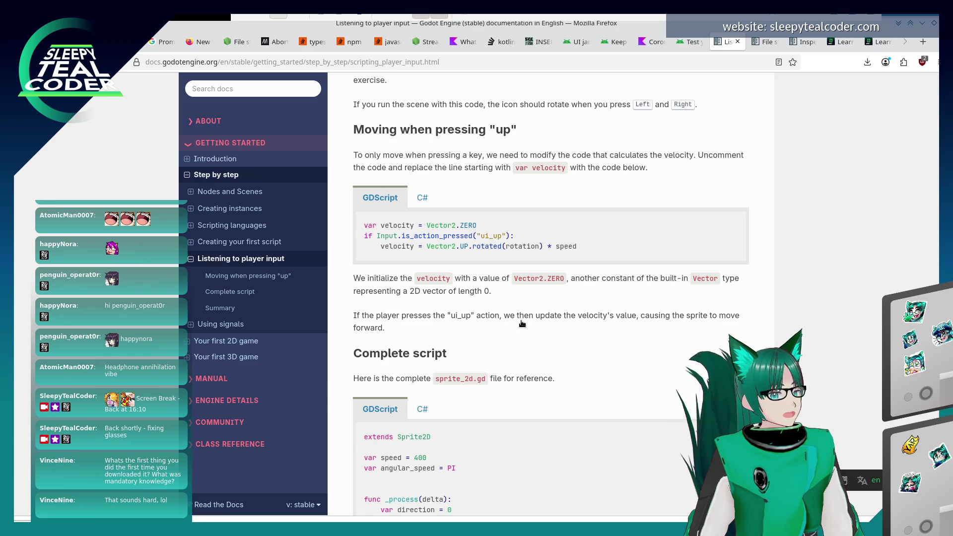
{"action": "key", "text": "alt+Tab"}
{"action": "key", "text": "alt+Tab"}
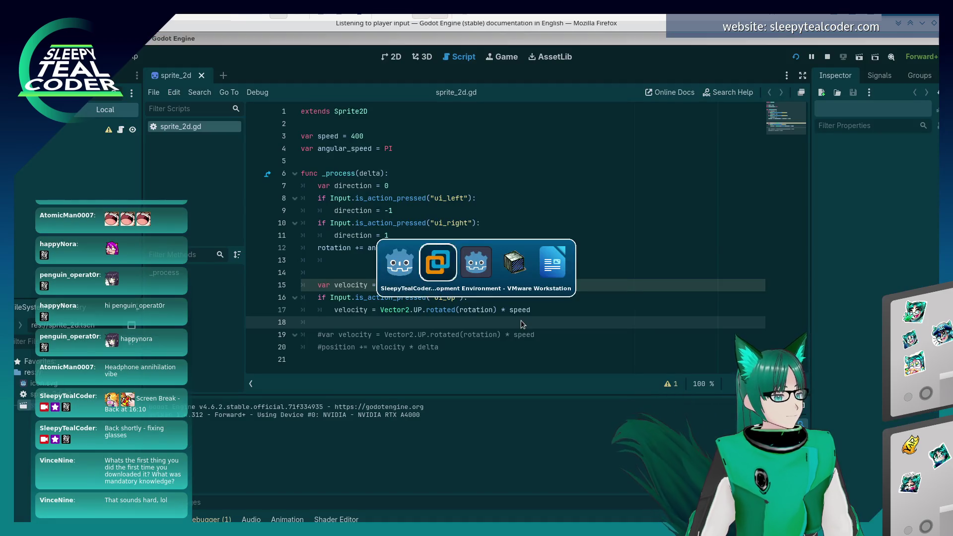
{"action": "key", "text": "F8"}
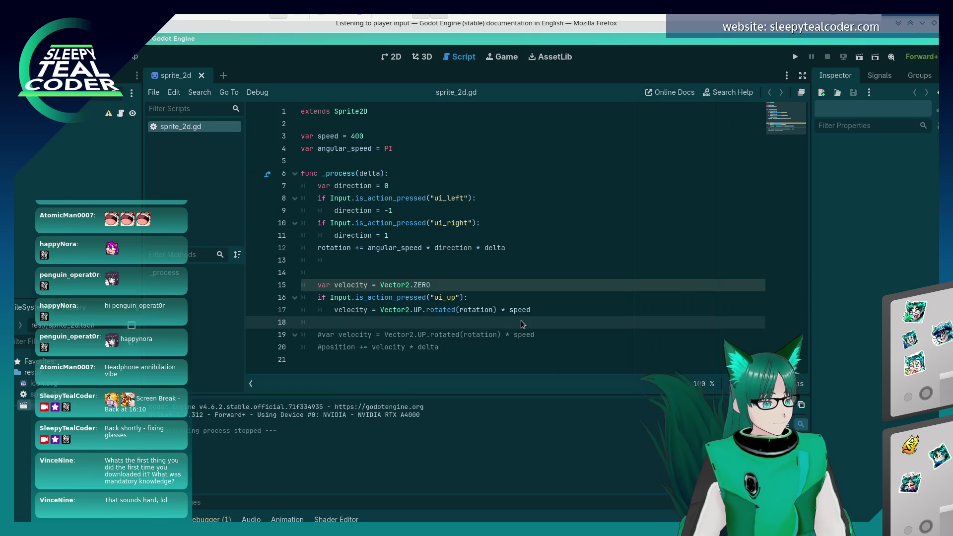
{"action": "key", "text": "alt+Tab"}
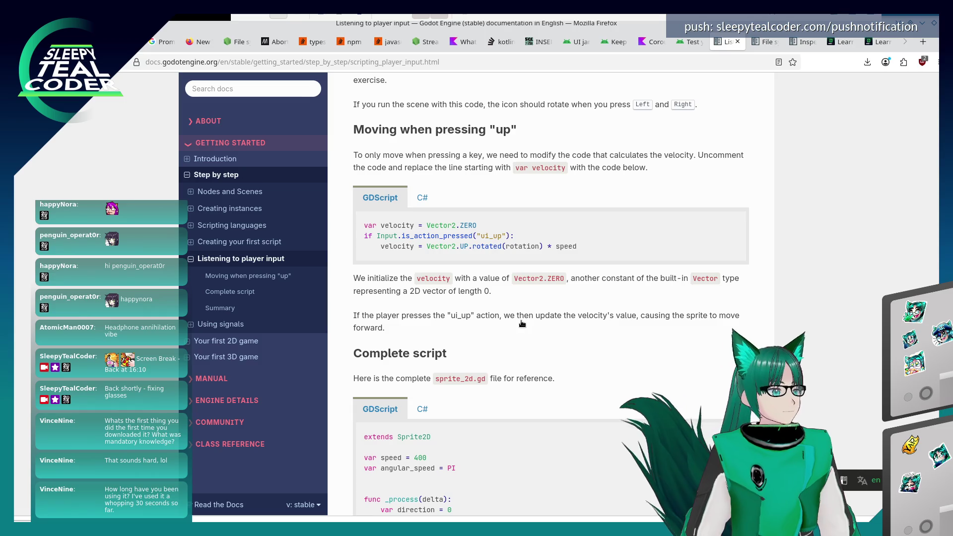
{"action": "key", "text": "alt+Tab"}
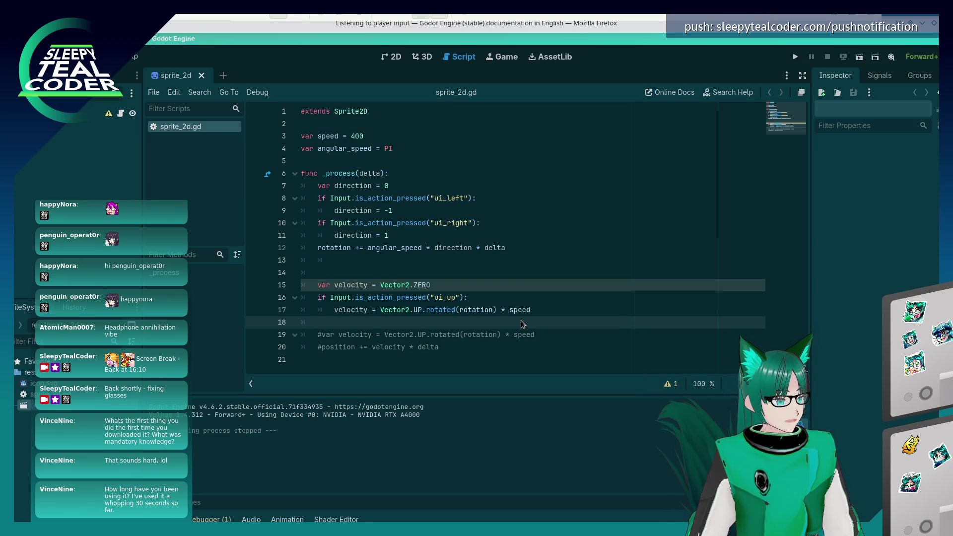
Compare the script's velocity line inside the ui_up check against the docs code.
{"action": "key", "text": "alt+Tab"}
{"action": "key", "text": "alt+Tab"}
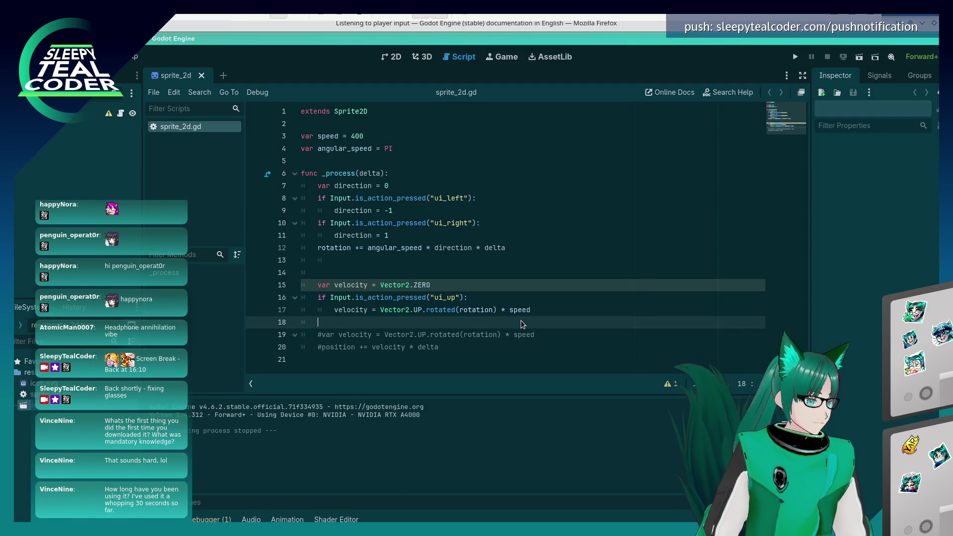
{"action": "key", "text": "alt+Tab"}
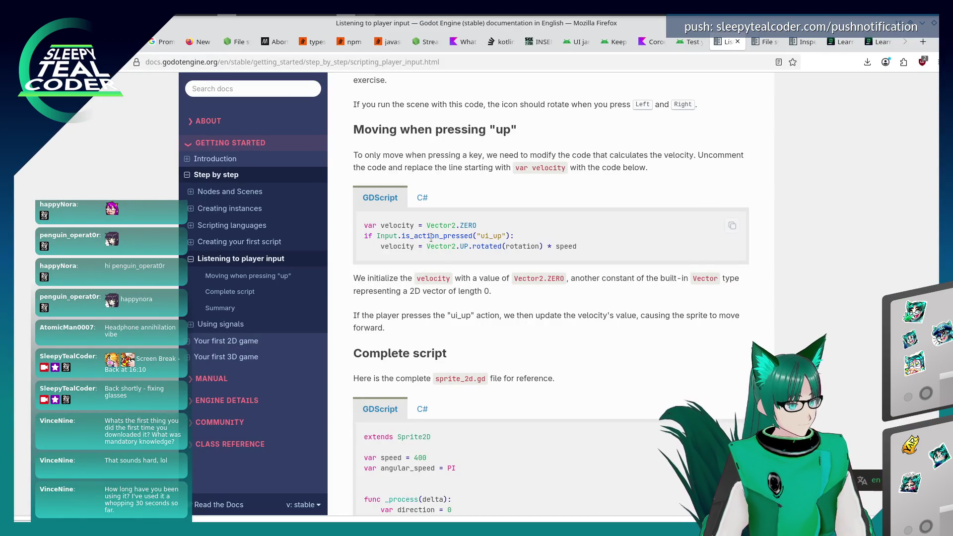
{"action": "key", "text": "alt+Tab"}
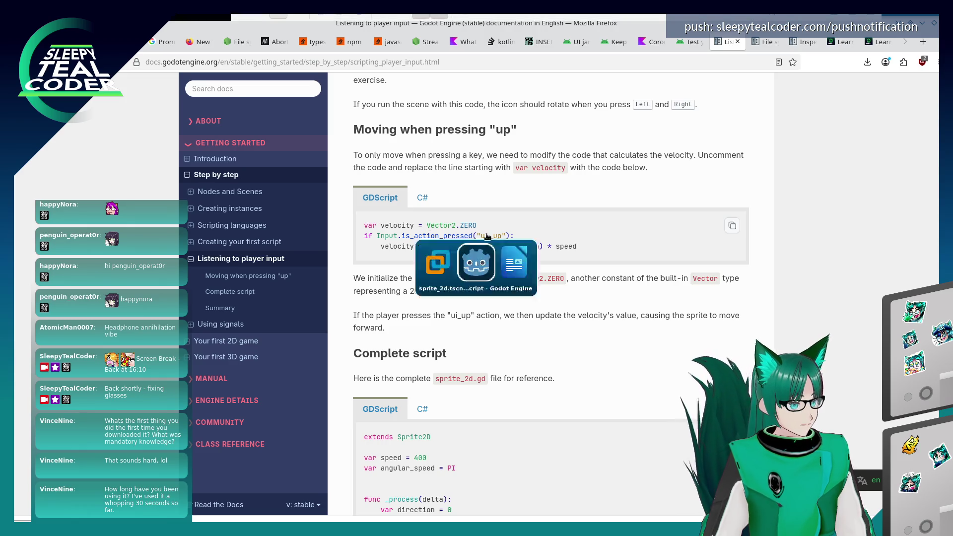
{"action": "key", "text": "alt+Tab"}
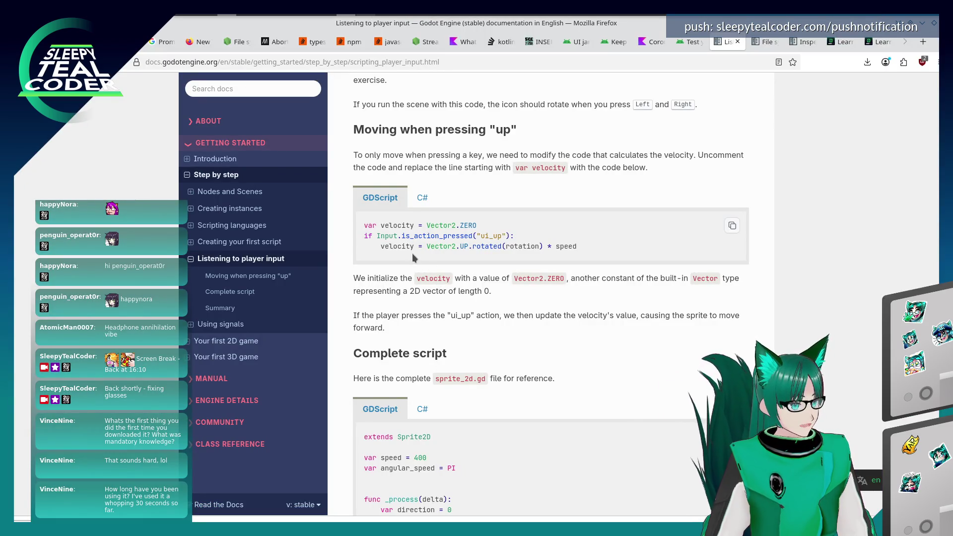
{"action": "key", "text": "alt+Tab"}
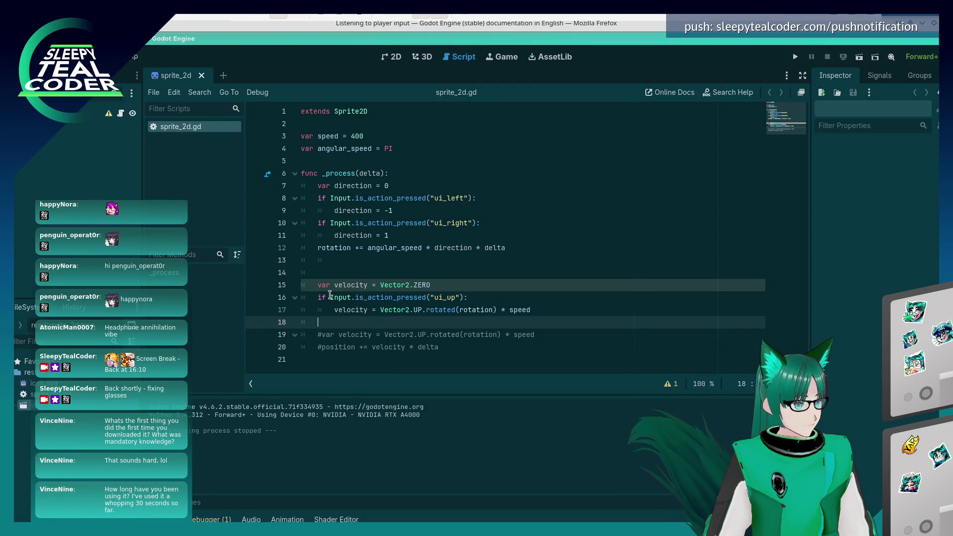
{"action": "left_click", "coordinate": [361, 311]}
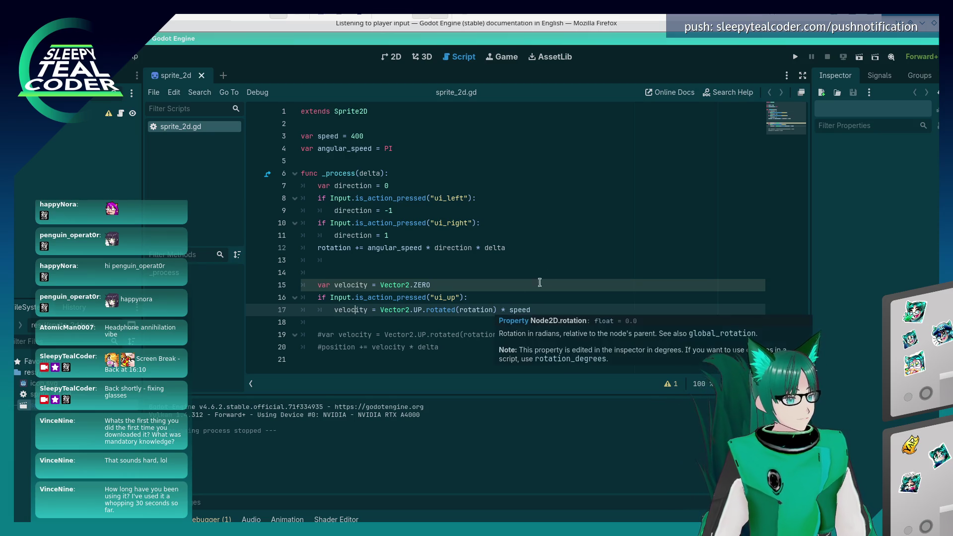
Scroll the docs up to the paragraph on commenting out the earlier velocity and position lines.
{"action": "key", "text": "alt+Tab"}
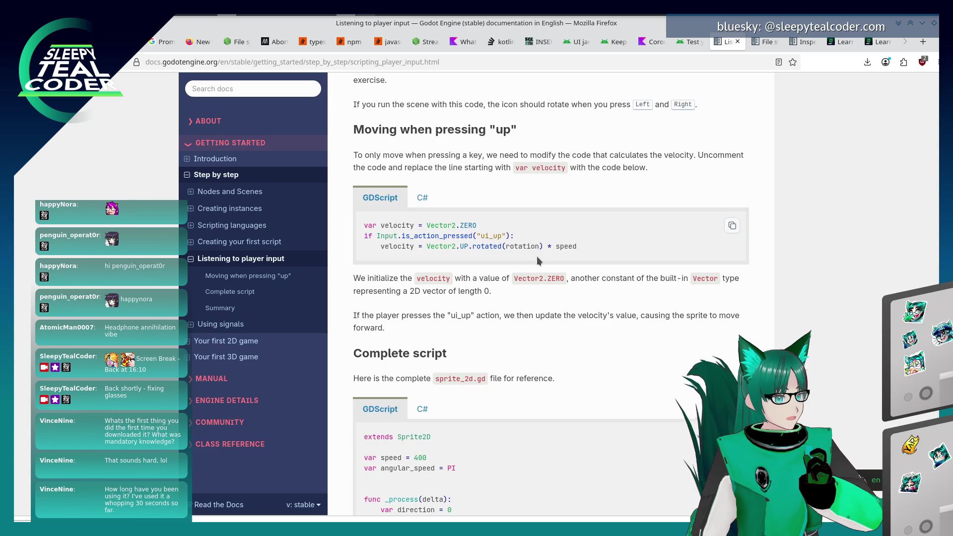
{"action": "scroll", "coordinate": [537, 257], "scroll_direction": "down", "scroll_amount": 2}
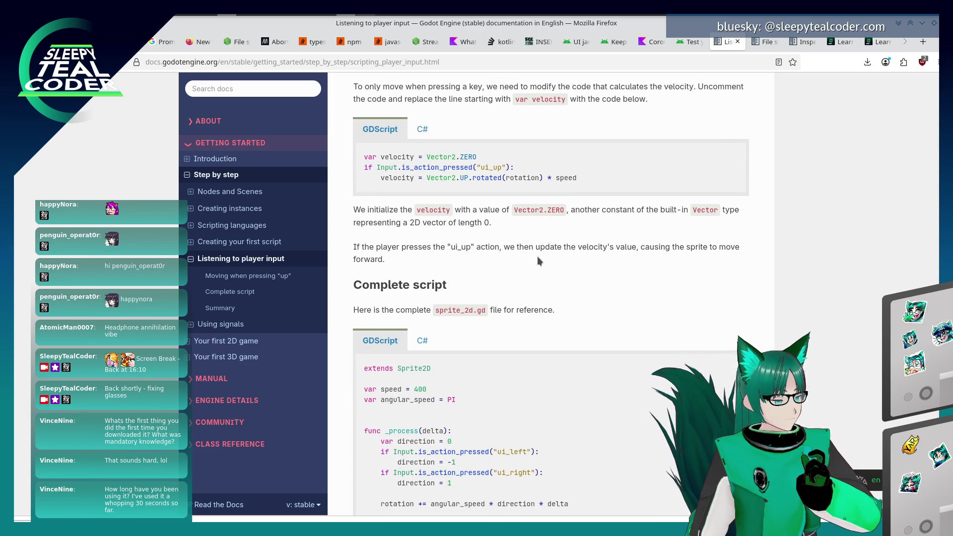
{"action": "scroll", "coordinate": [537, 256], "scroll_direction": "up", "scroll_amount": 2}
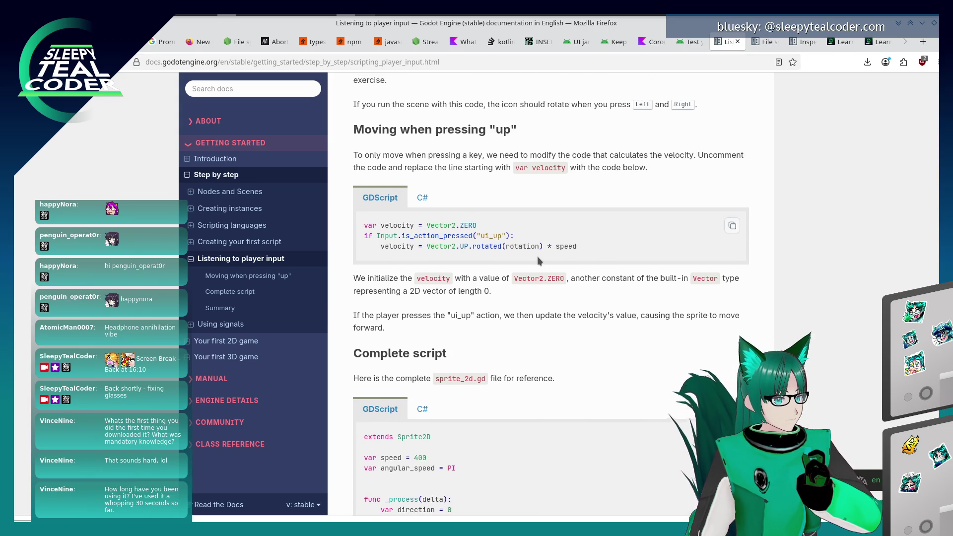
{"action": "scroll", "coordinate": [538, 256], "scroll_direction": "up", "scroll_amount": 2}
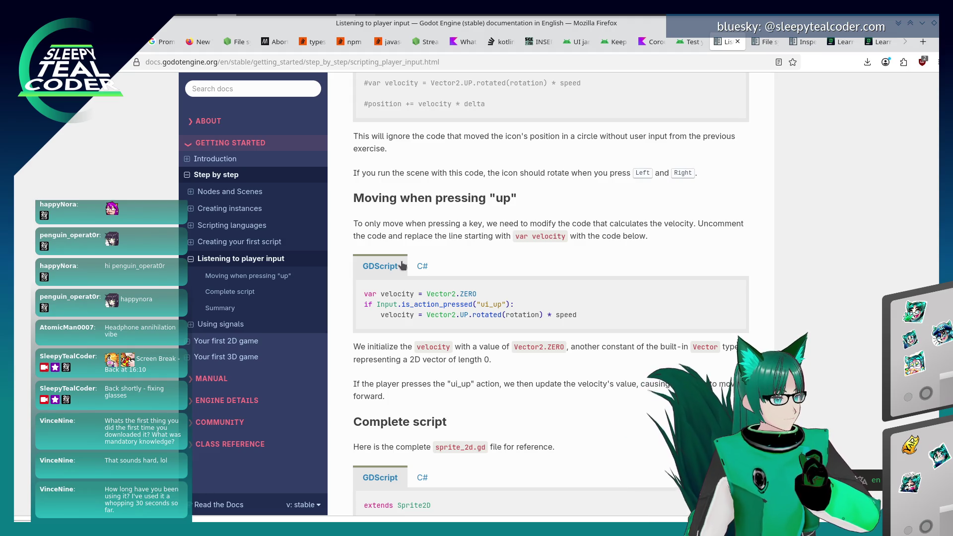
{"action": "scroll", "coordinate": [412, 263], "scroll_direction": "up", "scroll_amount": 2}
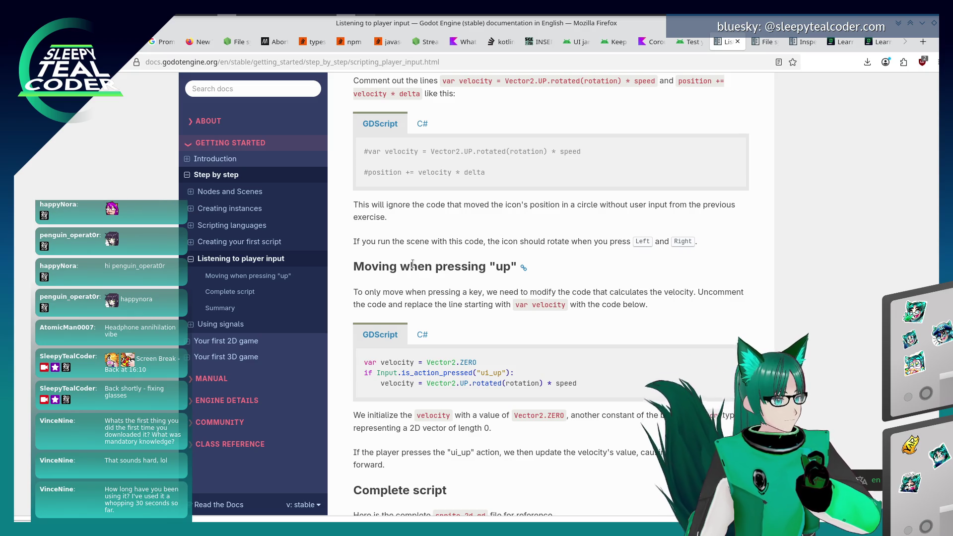
{"action": "key", "text": "alt+Tab"}
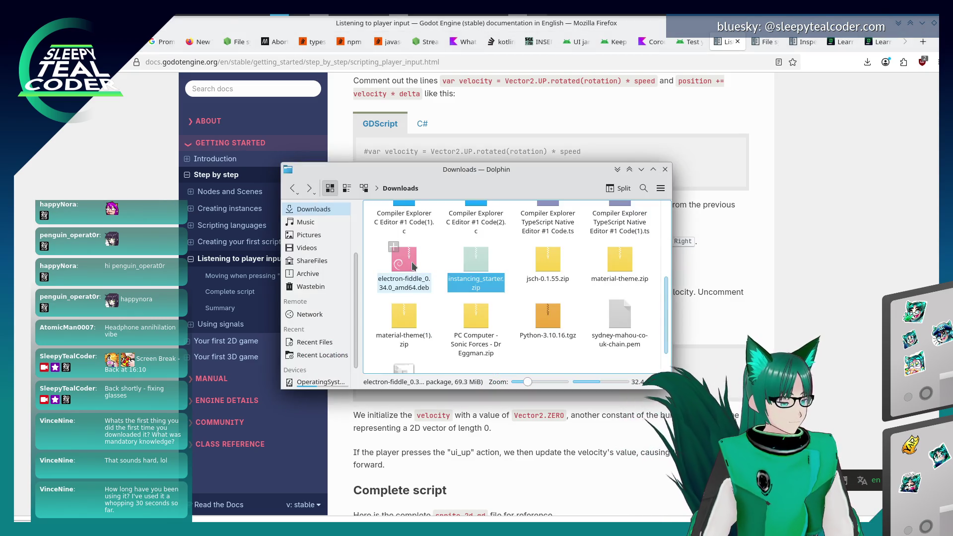
Start a /* block comment at var direction on line 7, then undo it.
{"action": "key", "text": "alt+Tab"}
{"action": "left_click", "coordinate": [337, 198]}
{"action": "left_click", "coordinate": [323, 186]}
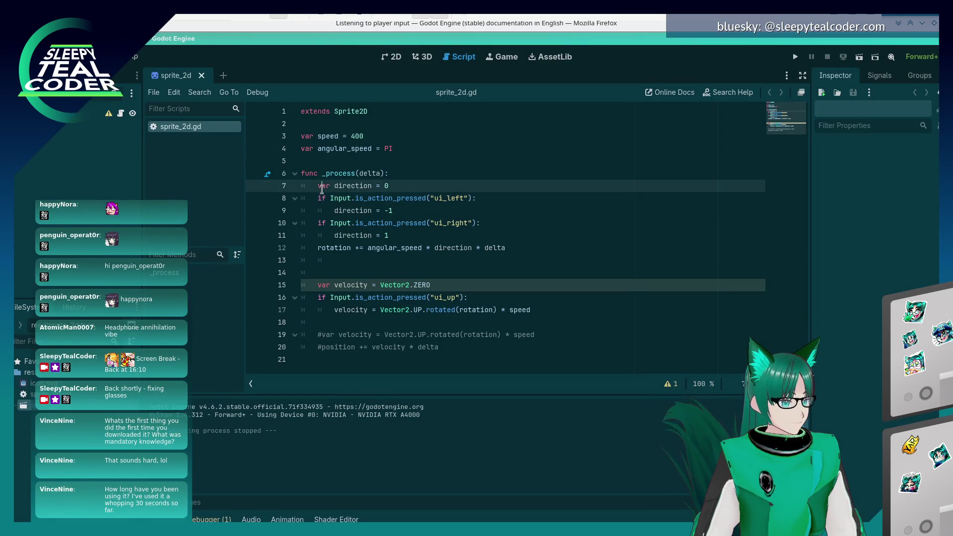
{"action": "type", "text": "/*"}
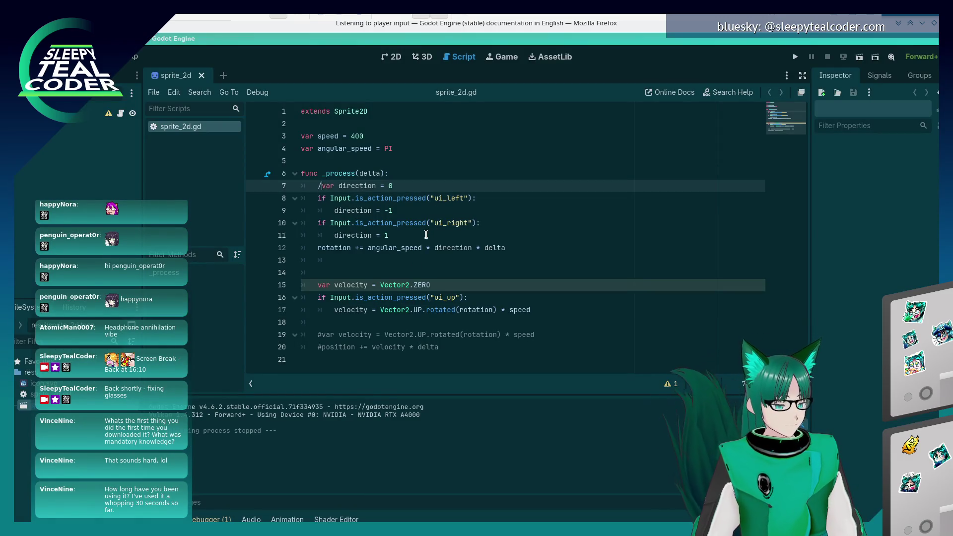
{"action": "key", "text": "Down"}
{"action": "key", "text": "Down"}
{"action": "key", "text": "Down"}
{"action": "key", "text": "Up"}
{"action": "key", "text": "End"}
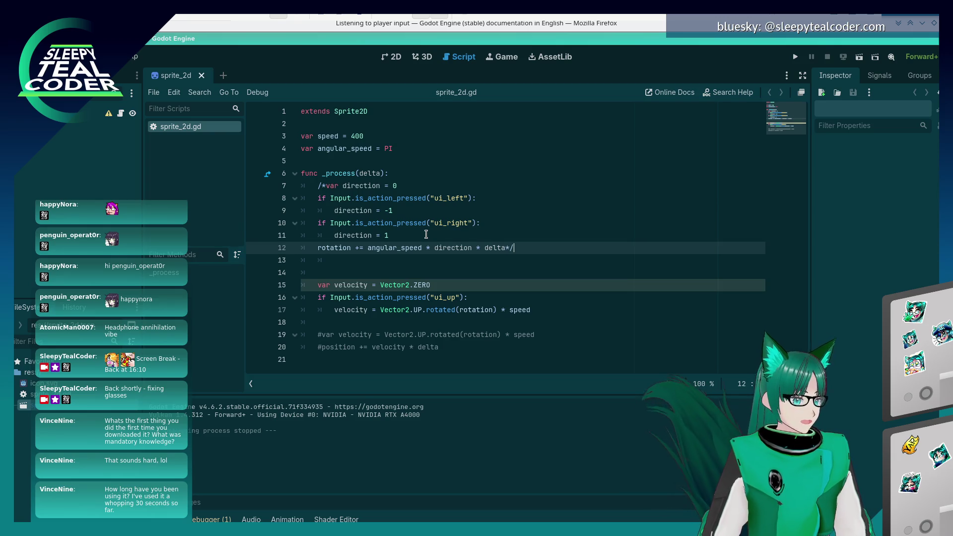
{"action": "key", "text": "Up"}
{"action": "key", "text": "Up"}
{"action": "key", "text": "Up"}
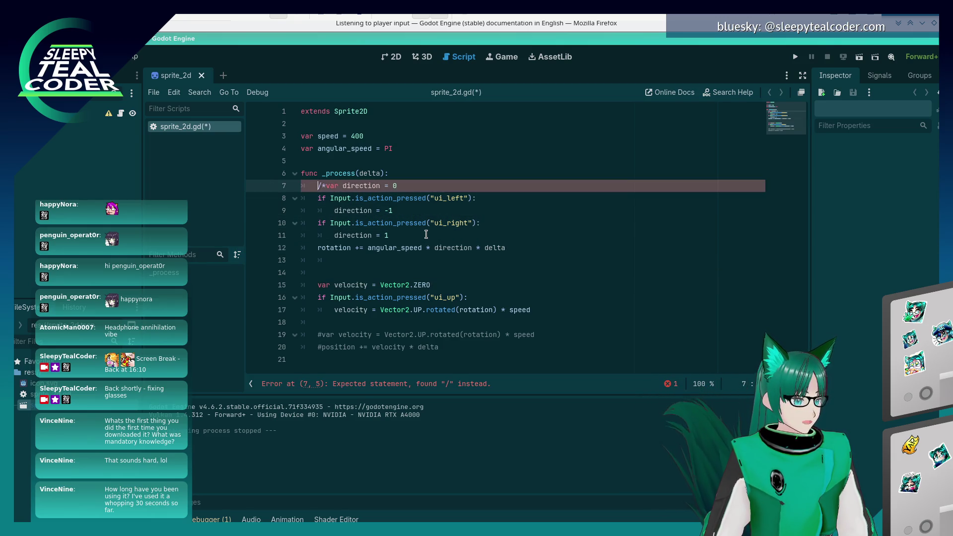
{"action": "key", "text": "ctrl+z"}
Comment out lines 7–12 (direction, ui_left/ui_right checks, rotation) with Ctrl+K, save, and run the game.
{"action": "key", "text": "ctrl+k"}
{"action": "key", "text": "Down"}
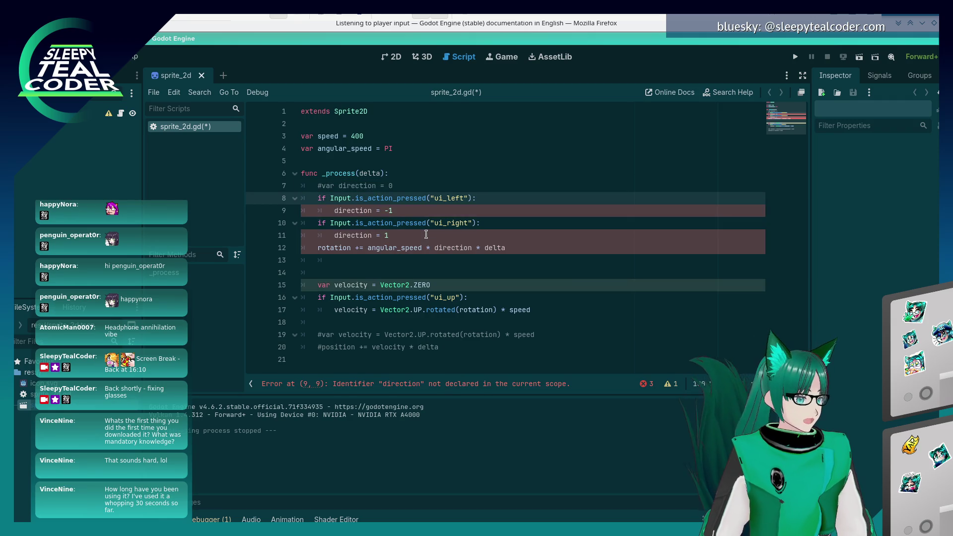
{"action": "key", "text": "ctrl+k"}
{"action": "key", "text": "Down"}
{"action": "key", "text": "ctrl+k"}
{"action": "key", "text": "Down"}
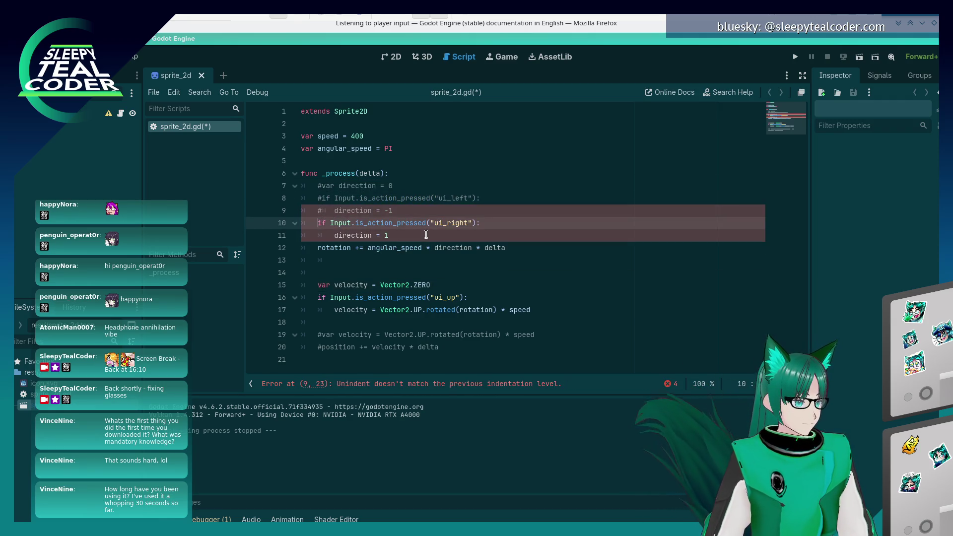
{"action": "key", "text": "ctrl+k"}
{"action": "key", "text": "Down"}
{"action": "key", "text": "ctrl+k"}
{"action": "key", "text": "Down"}
{"action": "key", "text": "ctrl+k"}
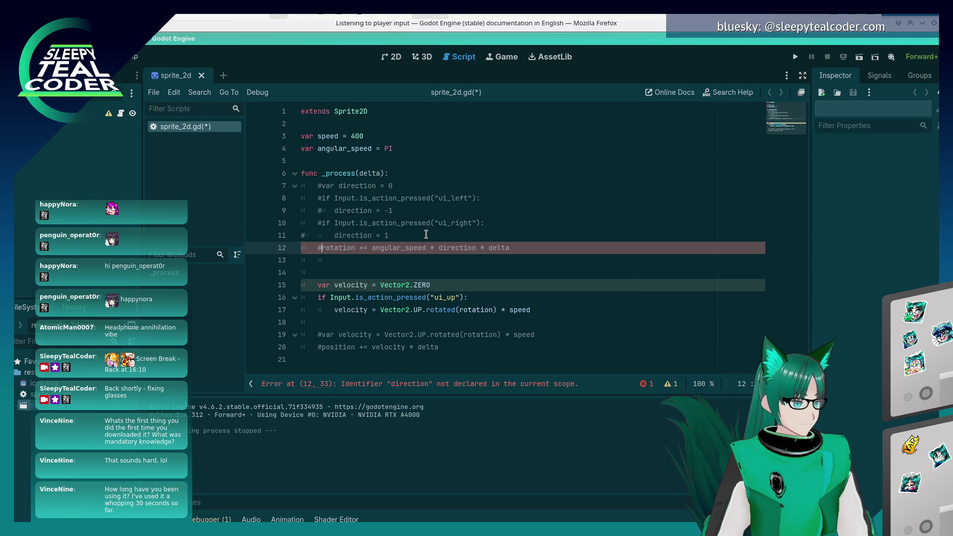
{"action": "key", "text": "Up"}
{"action": "key", "text": "ctrl+k"}
{"action": "key", "text": "ctrl+k"}
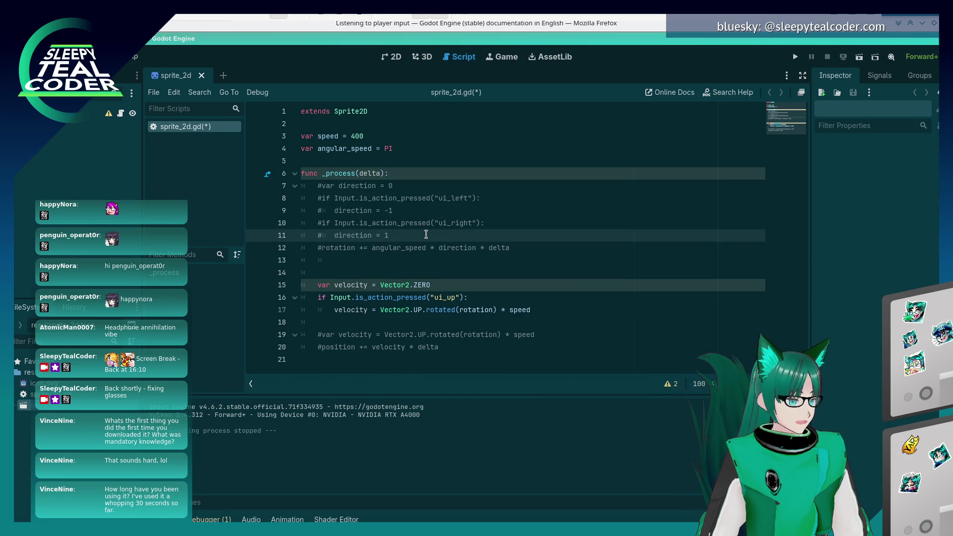
{"action": "key", "text": "ctrl+s"}
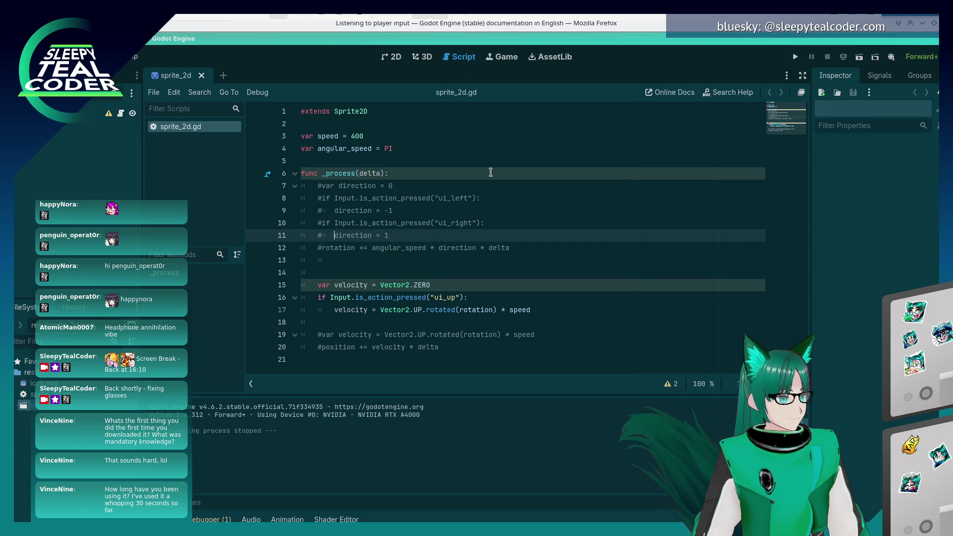
{"action": "key", "text": "F5"}
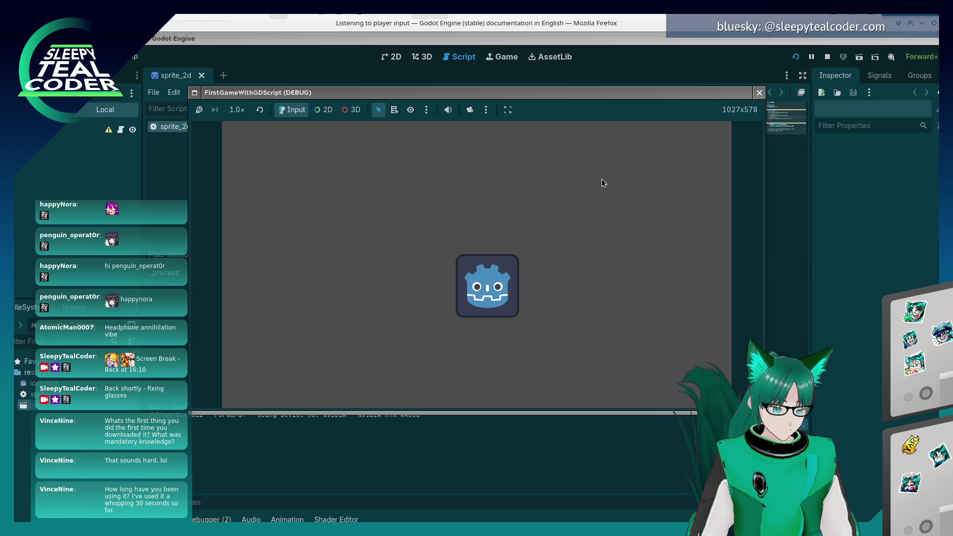
Stop the game, add print("Going up!") under the ui_up check on line 16, save, and rerun.
{"action": "key", "text": "F8"}
{"action": "left_click", "coordinate": [494, 299]}
{"action": "key", "text": "Return"}
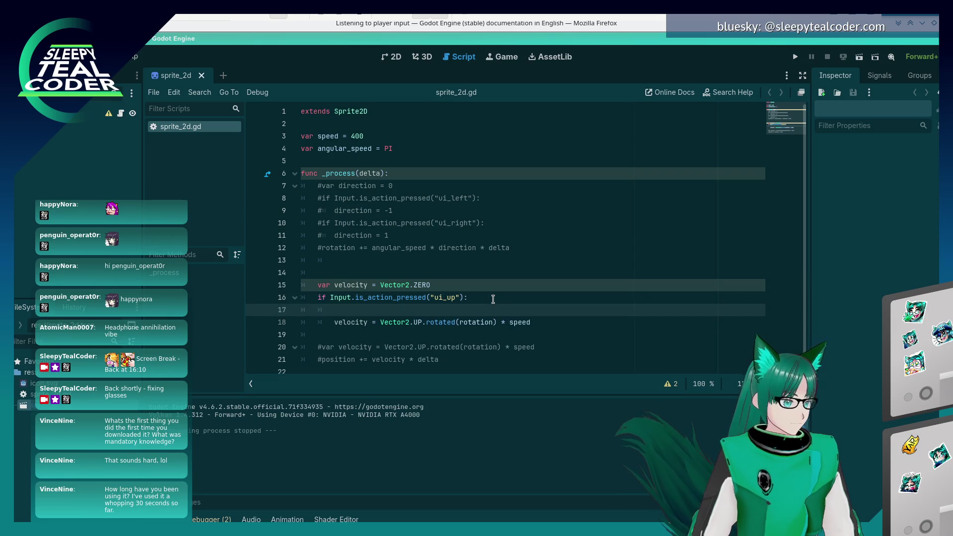
{"action": "type", "text": "print"}
{"action": "type", "text": "(\"Going up"}
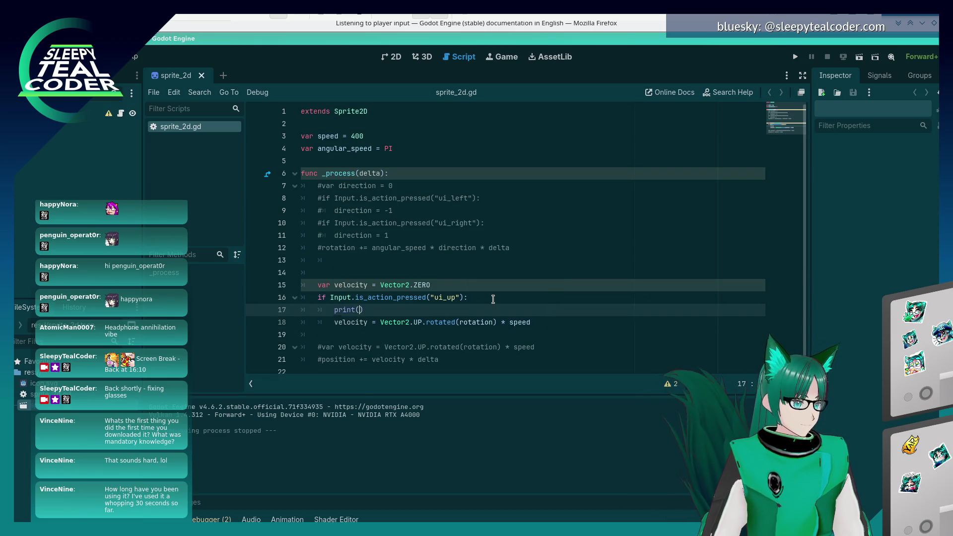
{"action": "type", "text": "!"}
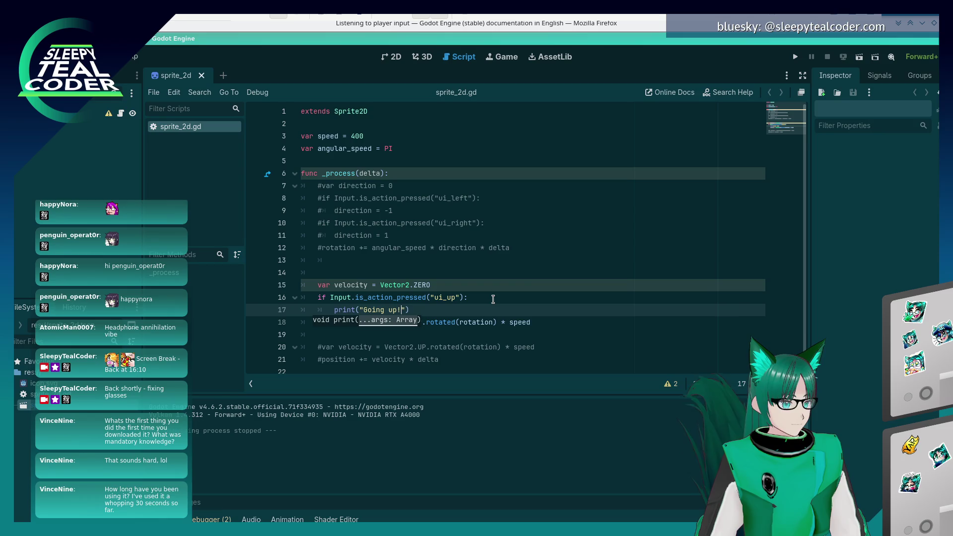
{"action": "key", "text": "End"}
{"action": "key", "text": "ctrl+s"}
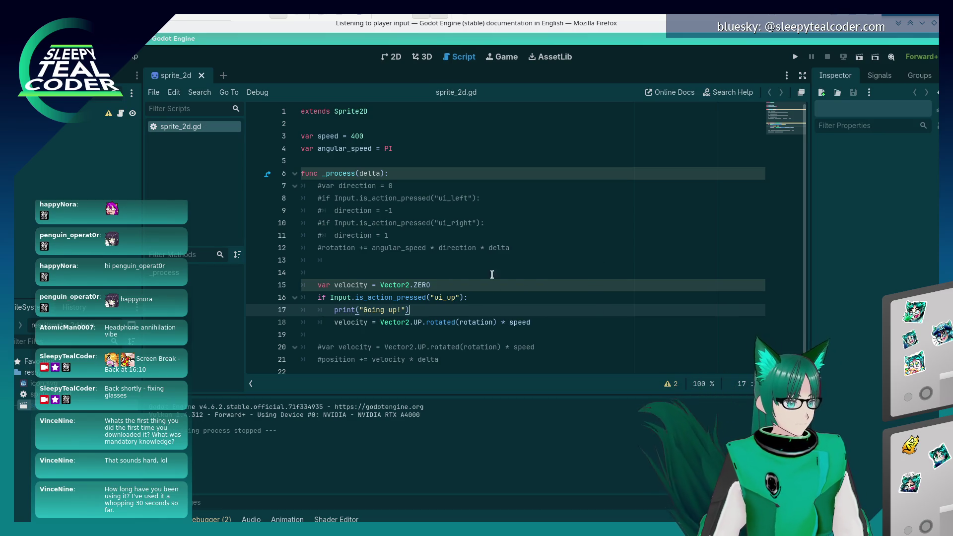
{"action": "key", "text": "F5"}
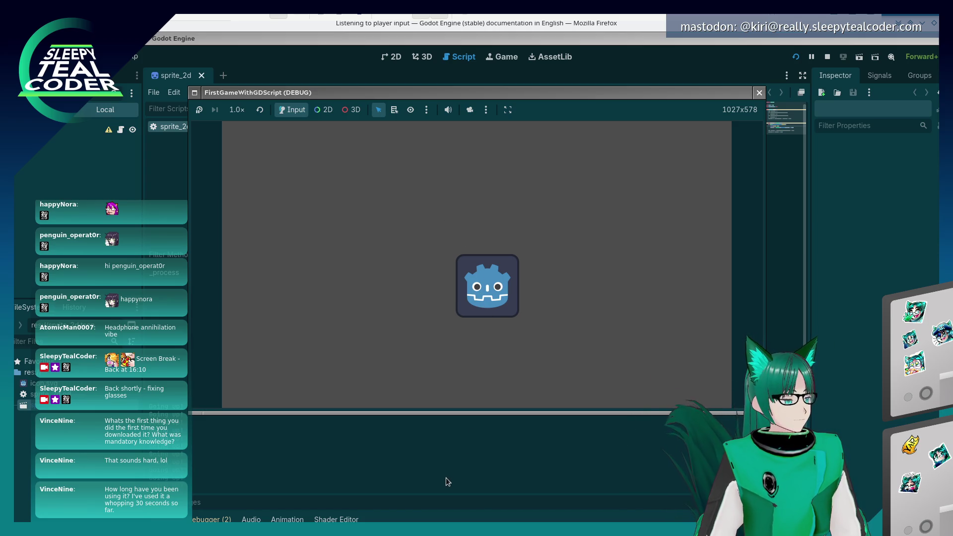
Stop the running game with F8 and bring the Firefox docs page back to the front.
{"action": "key", "text": "F8"}
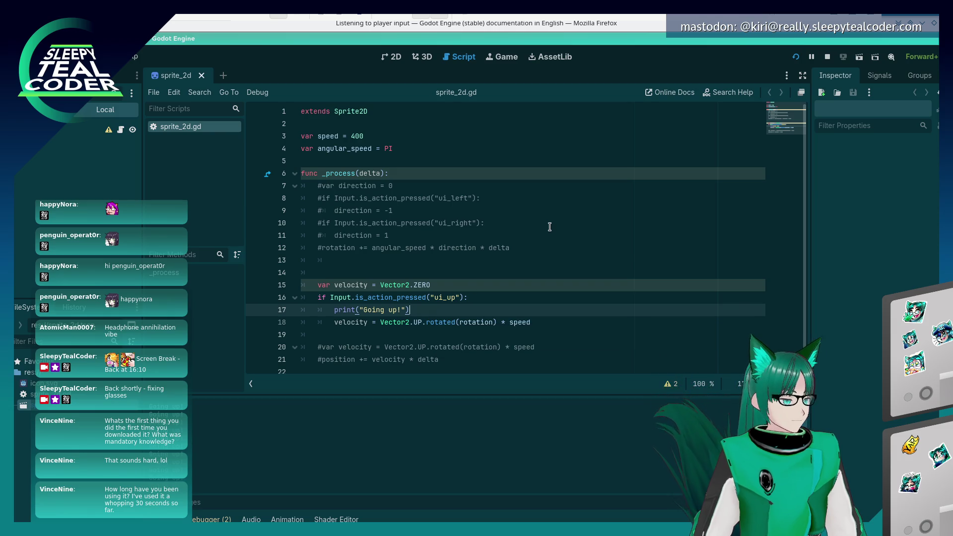
{"action": "key", "text": "alt+Tab"}
{"action": "key", "text": "alt+Tab"}
{"action": "key", "text": "alt+Tab"}
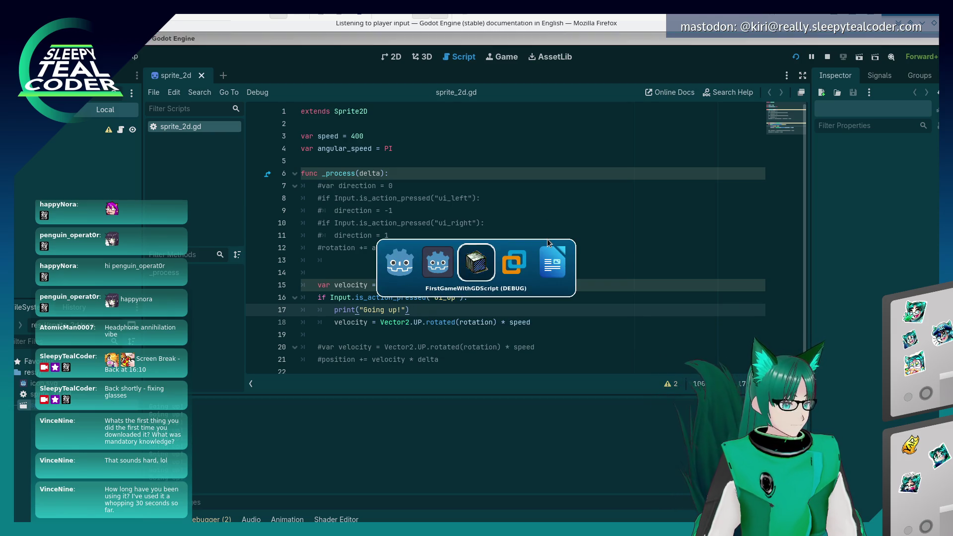
{"action": "left_click", "coordinate": [794, 284]}
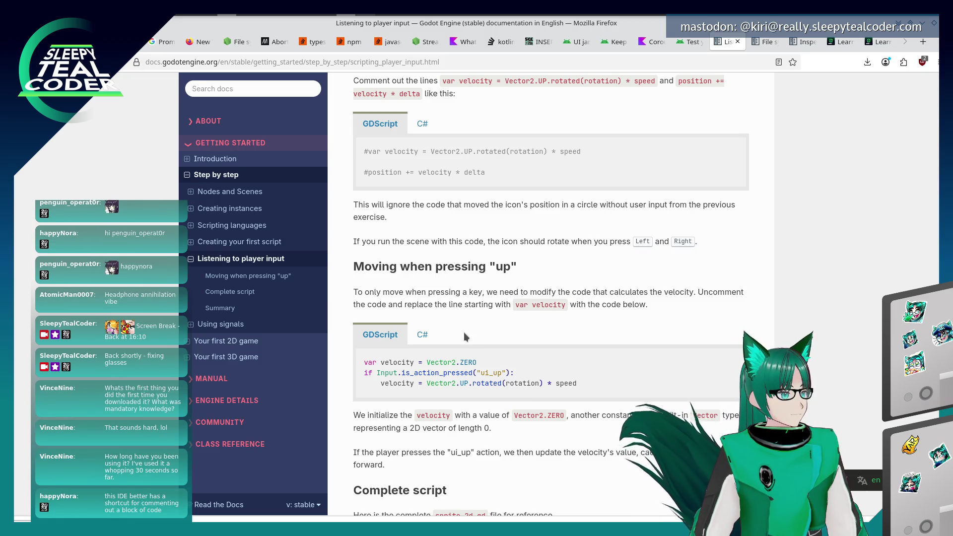
{"action": "key", "text": "alt+Tab"}
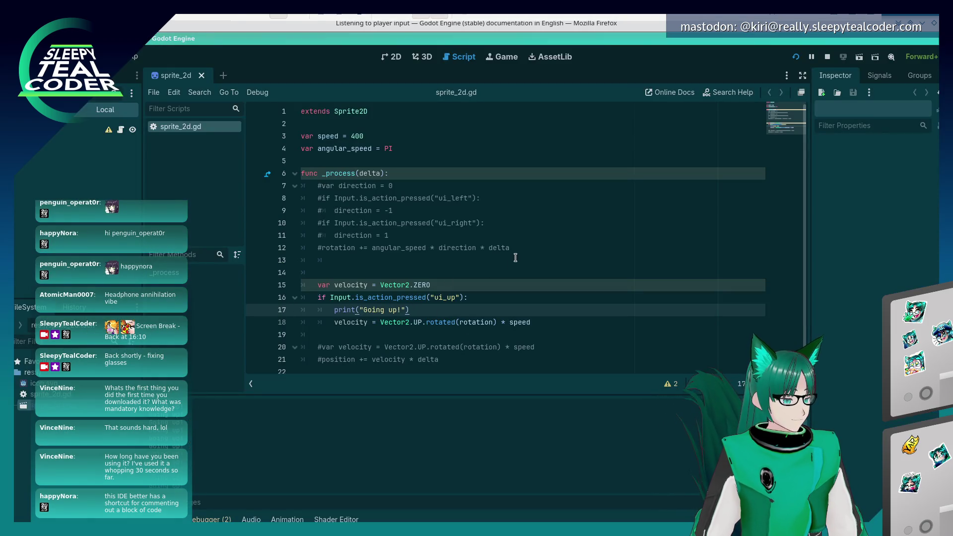
{"action": "mouse_move", "coordinate": [512, 247]}
{"action": "left_mouse_down"}
{"action": "mouse_move", "coordinate": [407, 248]}
{"action": "mouse_move", "coordinate": [343, 198]}
{"action": "mouse_move", "coordinate": [301, 186]}
{"action": "left_mouse_up"}
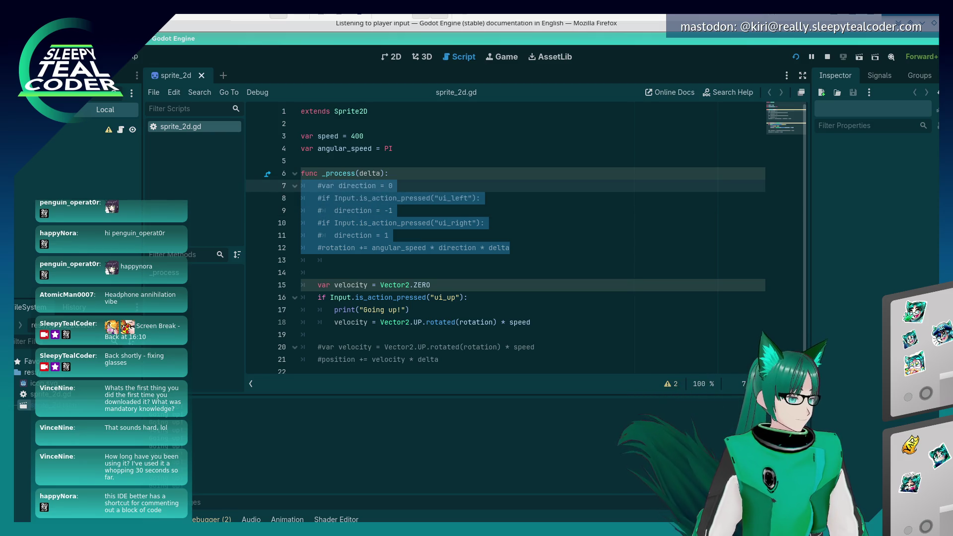
{"action": "left_click", "coordinate": [107, 56]}
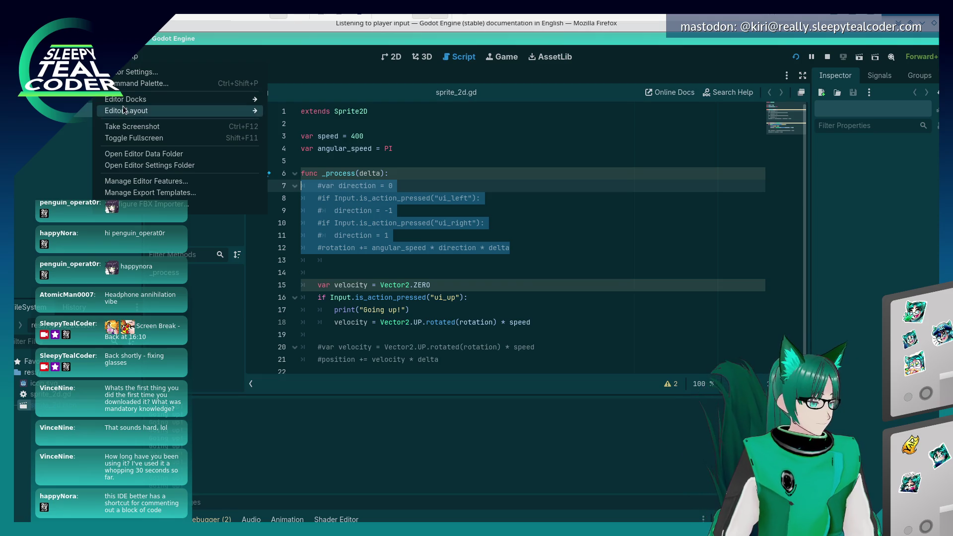
{"action": "mouse_move", "coordinate": [126, 110]}
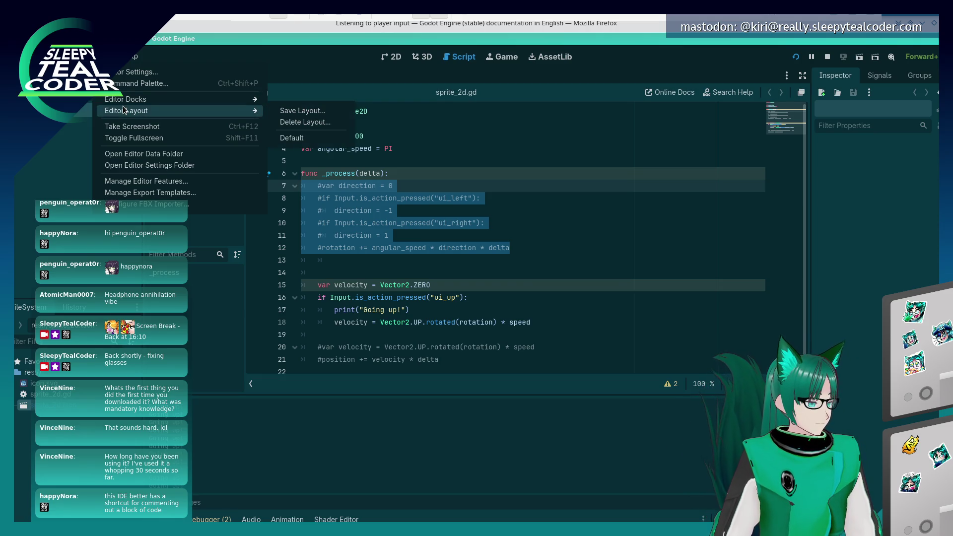
{"action": "left_click", "coordinate": [301, 185]}
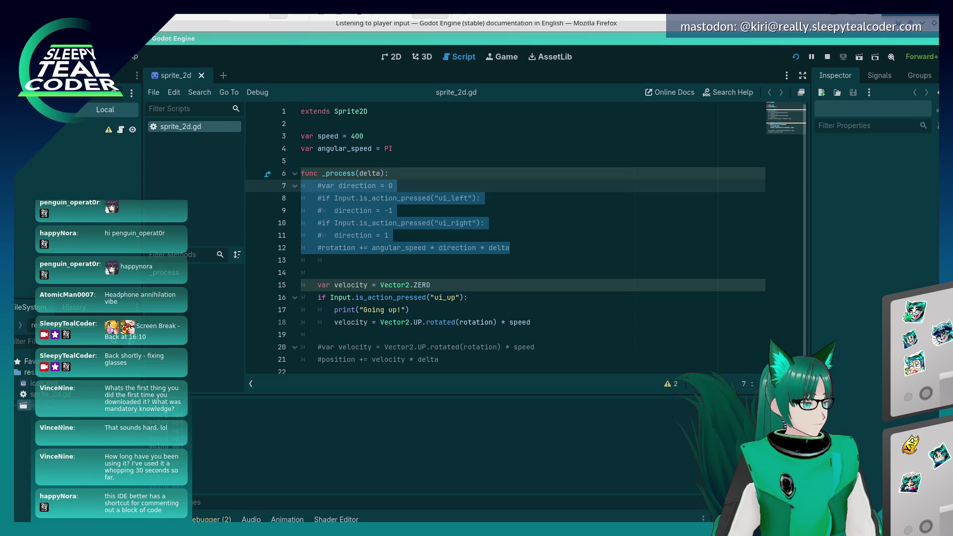
{"action": "left_click", "coordinate": [119, 57]}
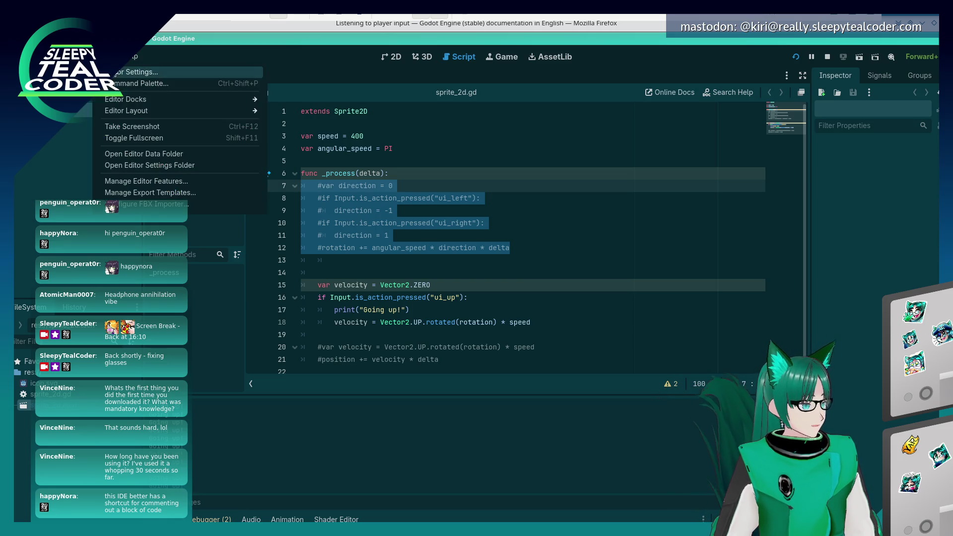
{"action": "left_click", "coordinate": [141, 83]}
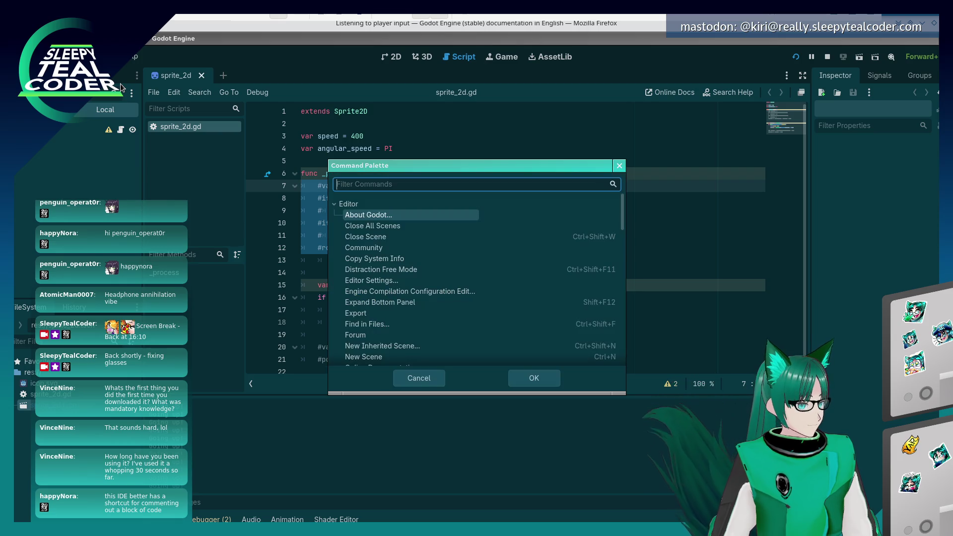
{"action": "type", "text": "comm"}
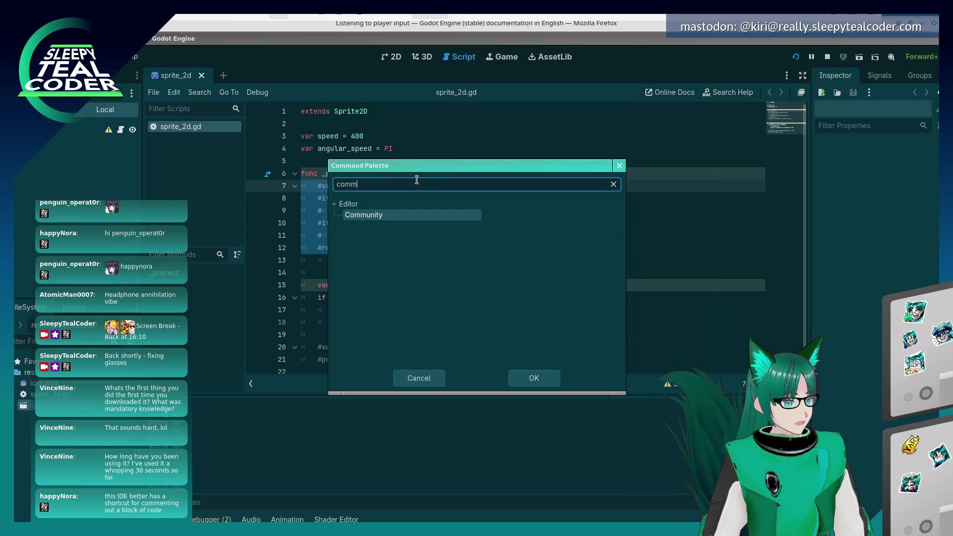
{"action": "type", "text": "ent"}
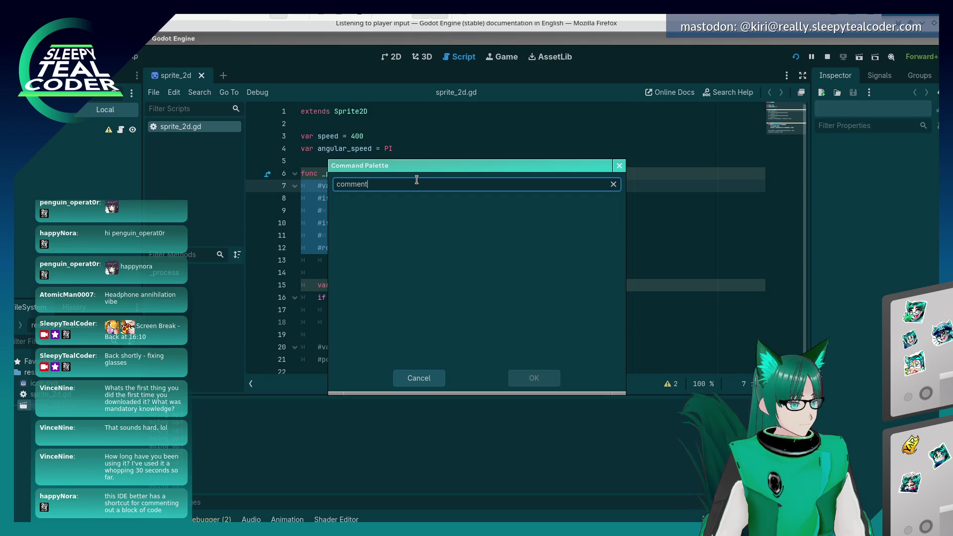
{"action": "key", "text": "ctrl+BackSpace"}
{"action": "type", "text": "uncomment"}
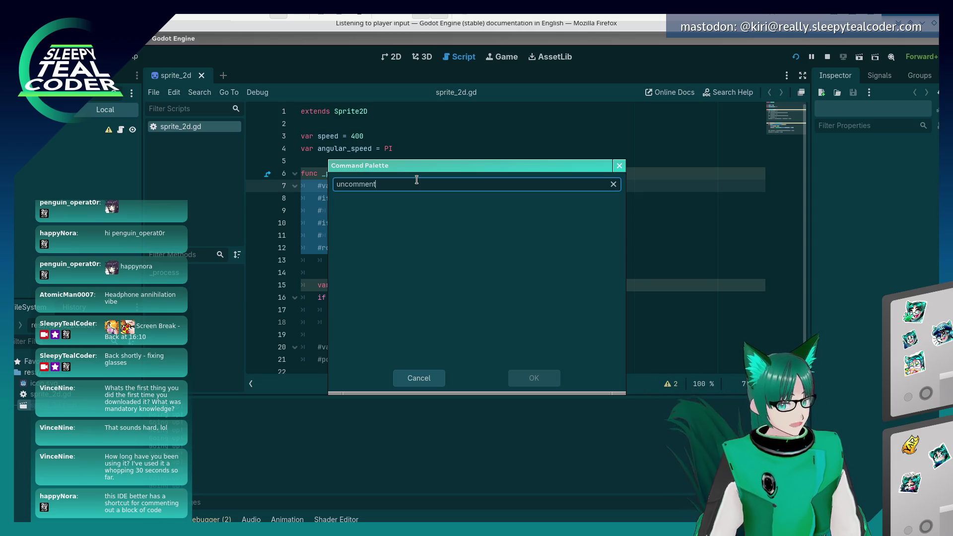
{"action": "key", "text": "Escape"}
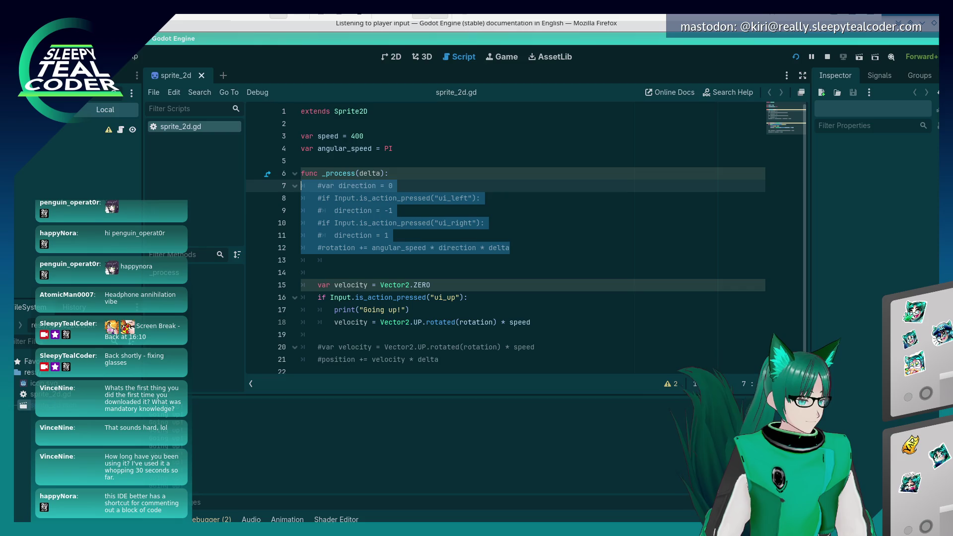
{"action": "left_click", "coordinate": [109, 56]}
{"action": "left_click", "coordinate": [427, 258]}
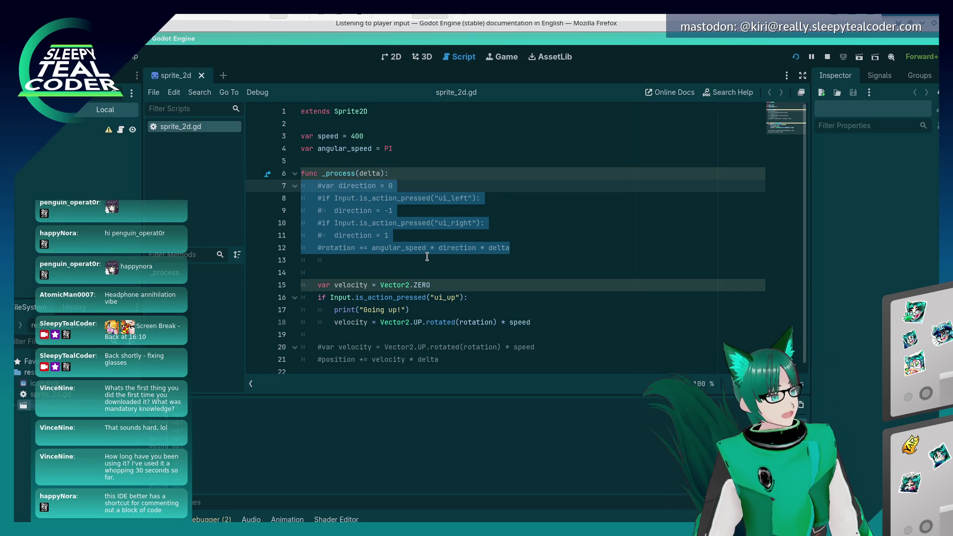
{"action": "key", "text": "alt+Tab"}
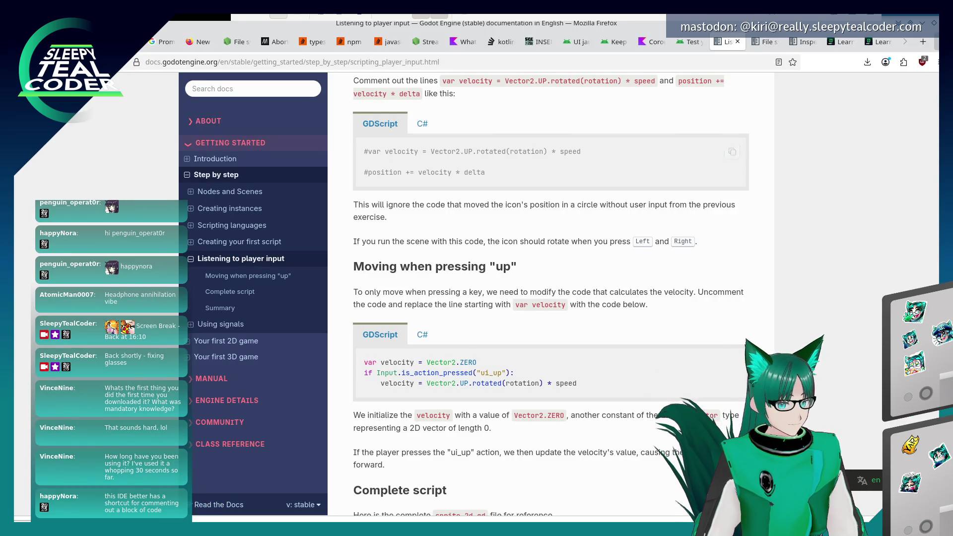
{"action": "key", "text": "ctrl+t"}
{"action": "type", "text": "godot,"}
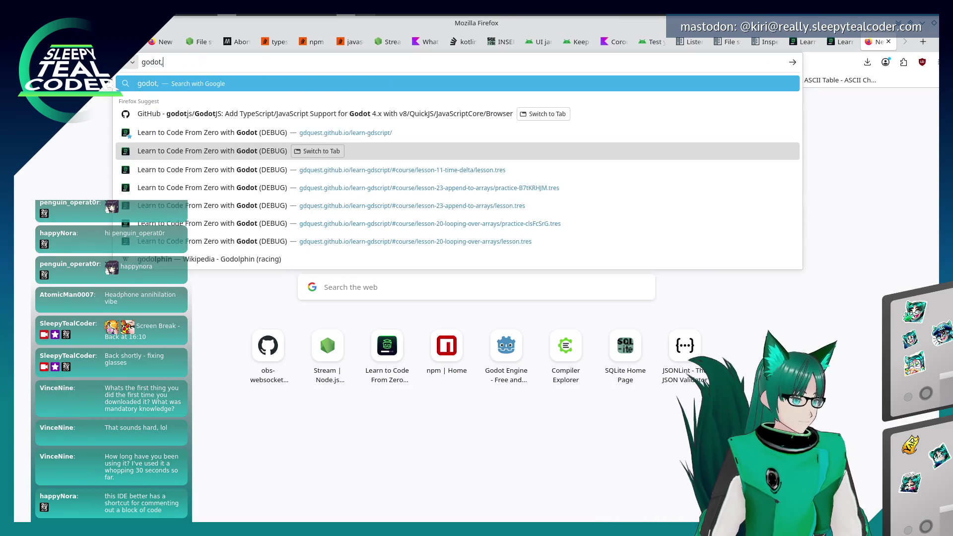
{"action": "type", "text": " comment cod"}
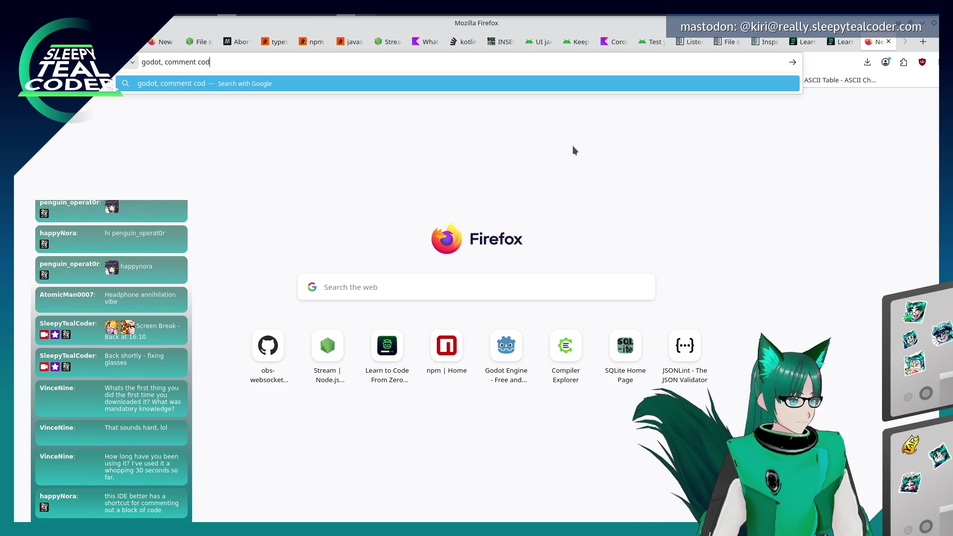
{"action": "type", "text": "e shortcut"}
{"action": "key", "text": "Return"}
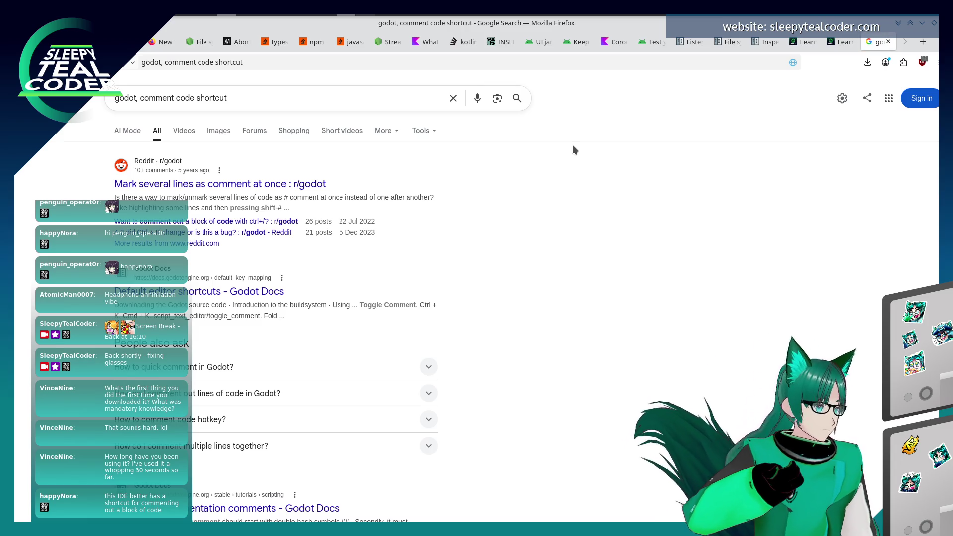
{"action": "left_click", "coordinate": [199, 292]}
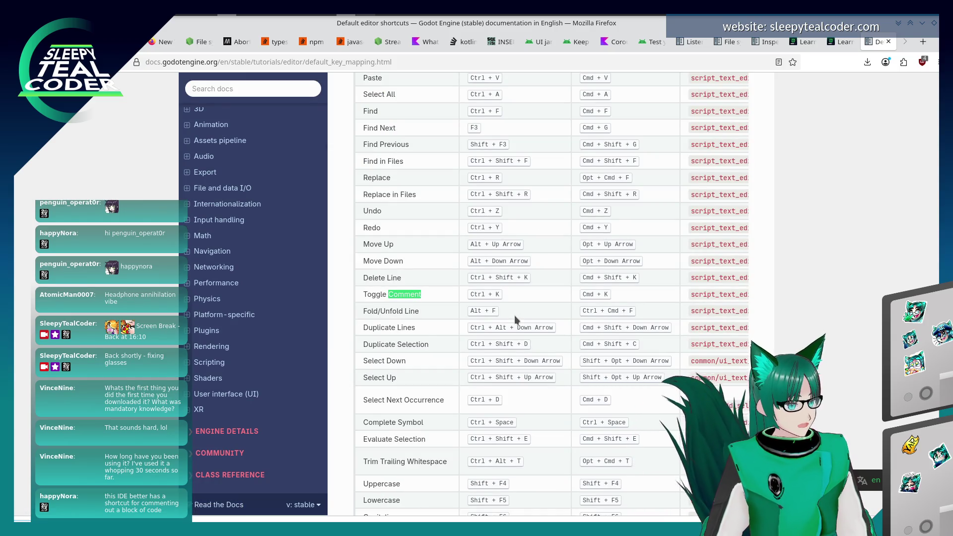
{"action": "key", "text": "ctrl+w"}
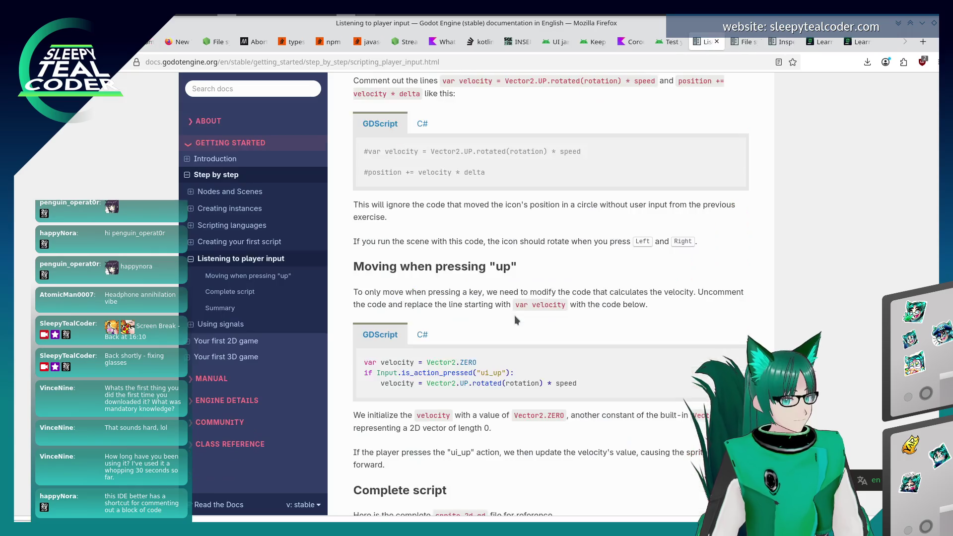
{"action": "key", "text": "alt+Tab"}
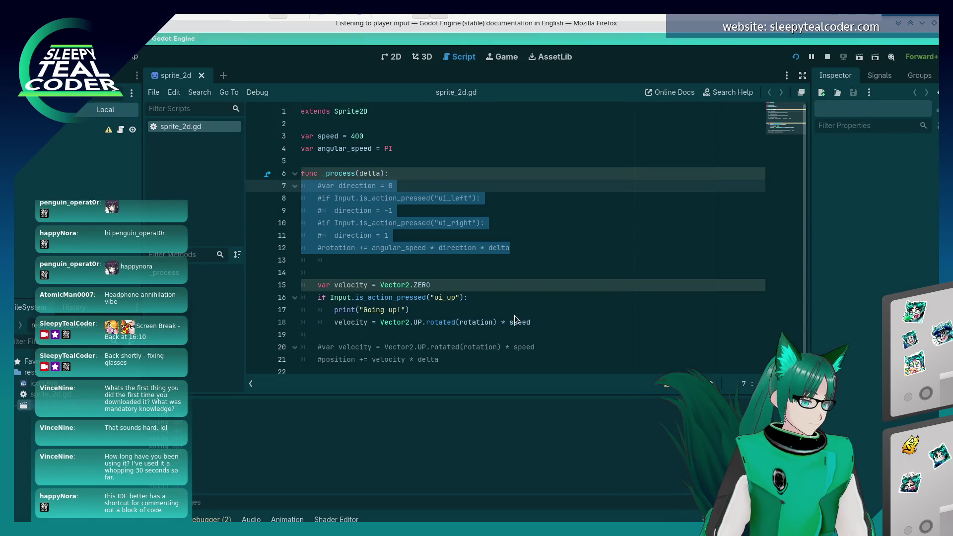
Uncomment lines 7–12 of sprite_2d.gd with Ctrl+K and make the Godot window narrower.
{"action": "left_click", "coordinate": [495, 177]}
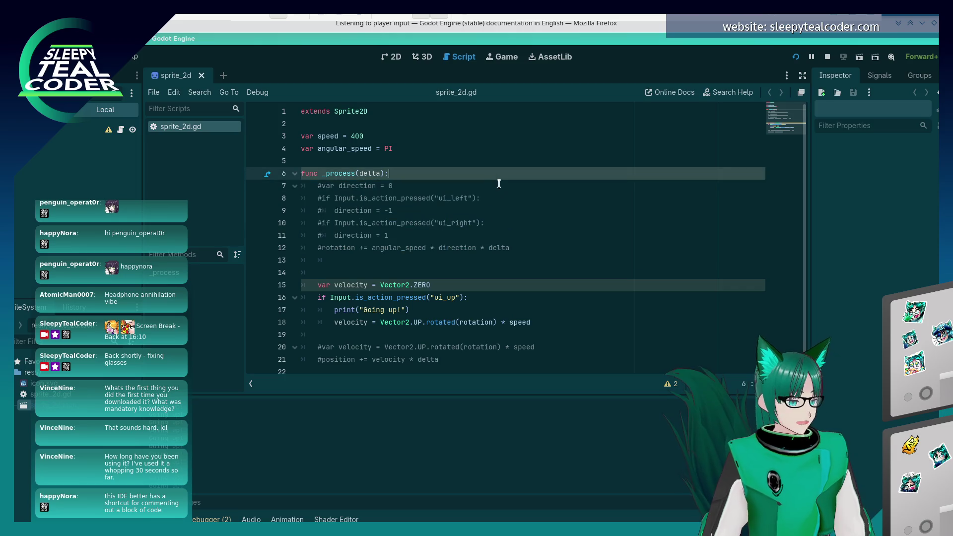
{"action": "left_click_drag", "start_coordinate": [517, 247], "coordinate": [274, 186]}
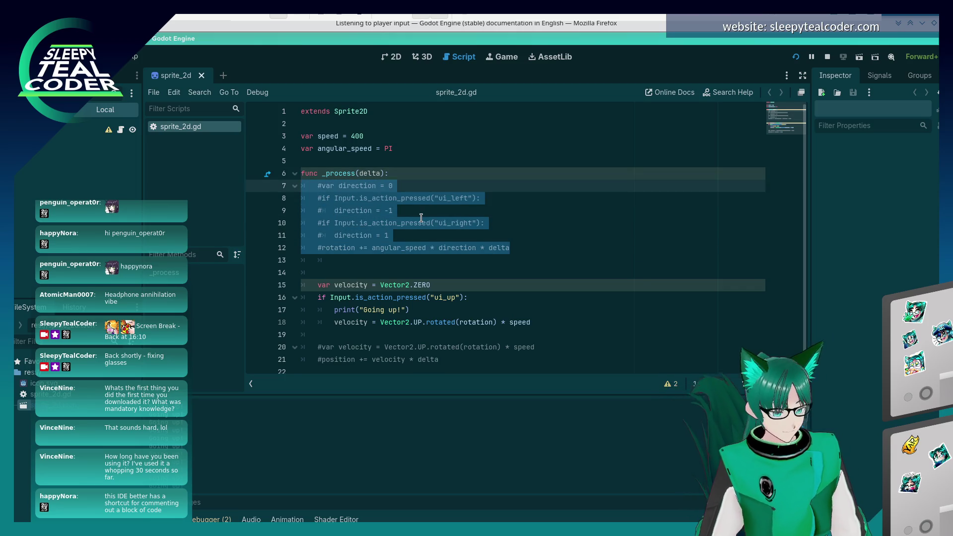
{"action": "key", "text": "ctrl+k"}
{"action": "key", "text": "ctrl+k"}
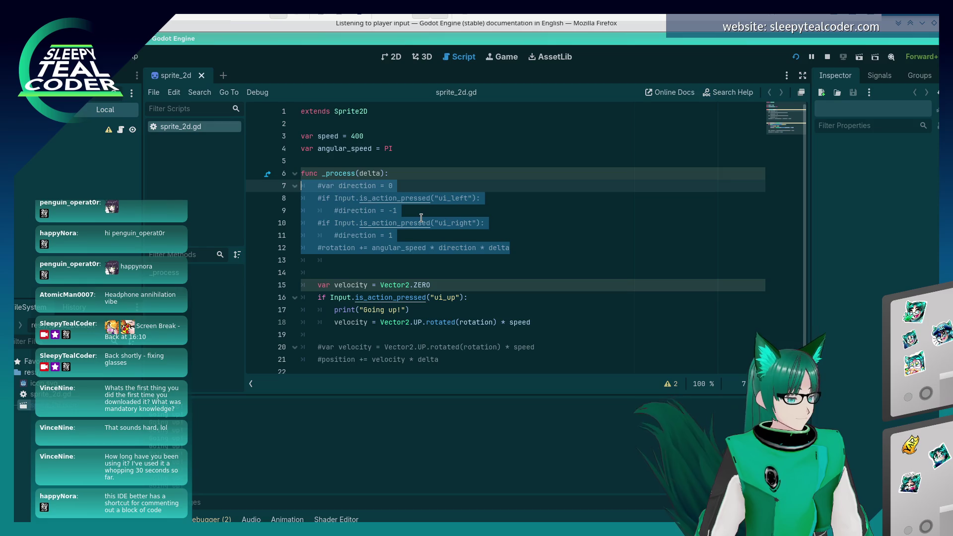
{"action": "key", "text": "ctrl+k"}
{"action": "left_click", "coordinate": [433, 313]}
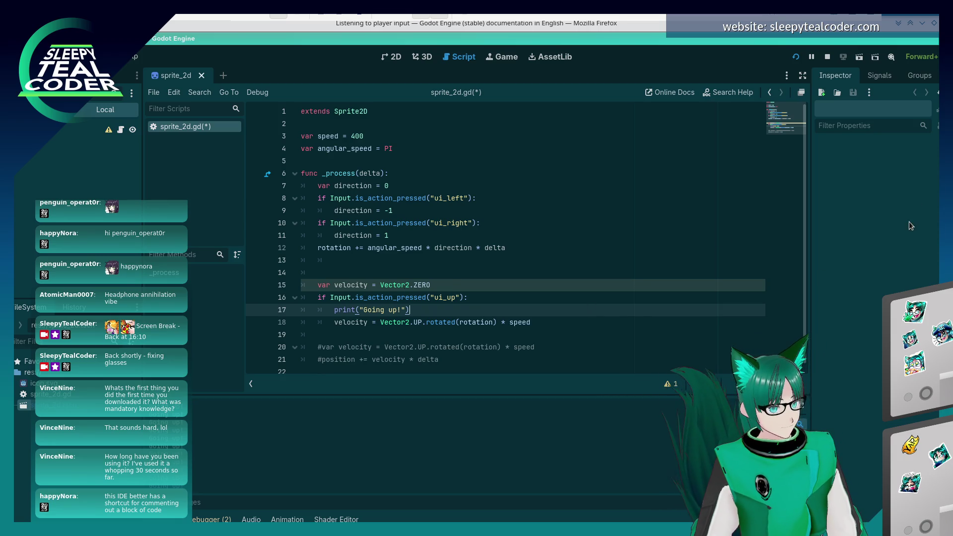
{"action": "mouse_move", "coordinate": [910, 222]}
{"action": "left_mouse_down"}
{"action": "mouse_move", "coordinate": [363, 265]}
{"action": "mouse_move", "coordinate": [511, 264]}
{"action": "left_mouse_up"}
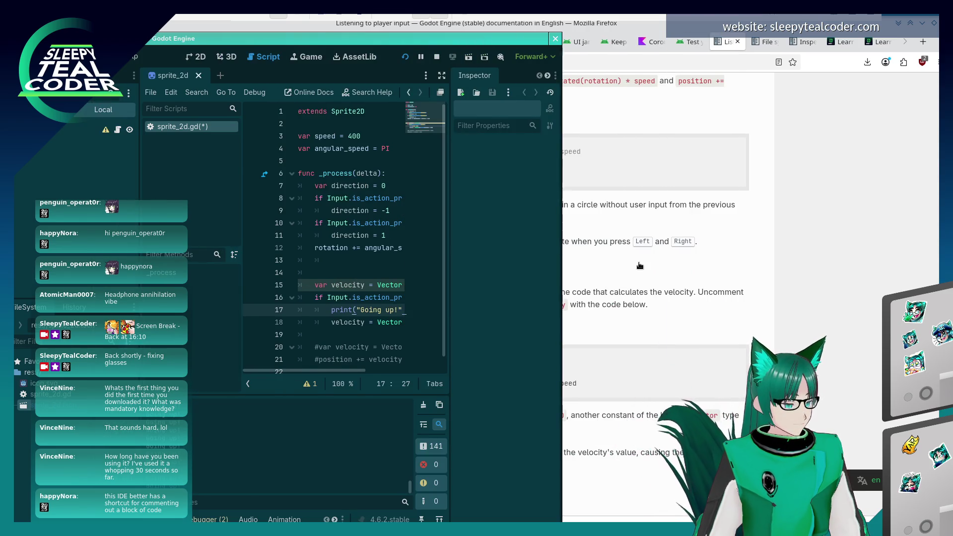
Snap Firefox to the right half, widen the Godot editor, and scroll the docs down.
{"action": "left_click", "coordinate": [893, 67]}
{"action": "key", "text": "super+Right"}
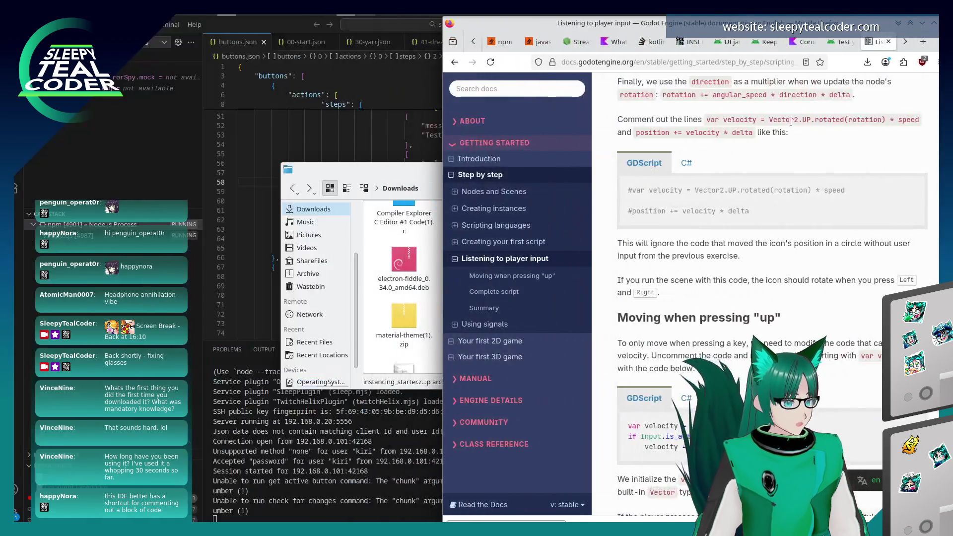
{"action": "key", "text": "alt+Tab"}
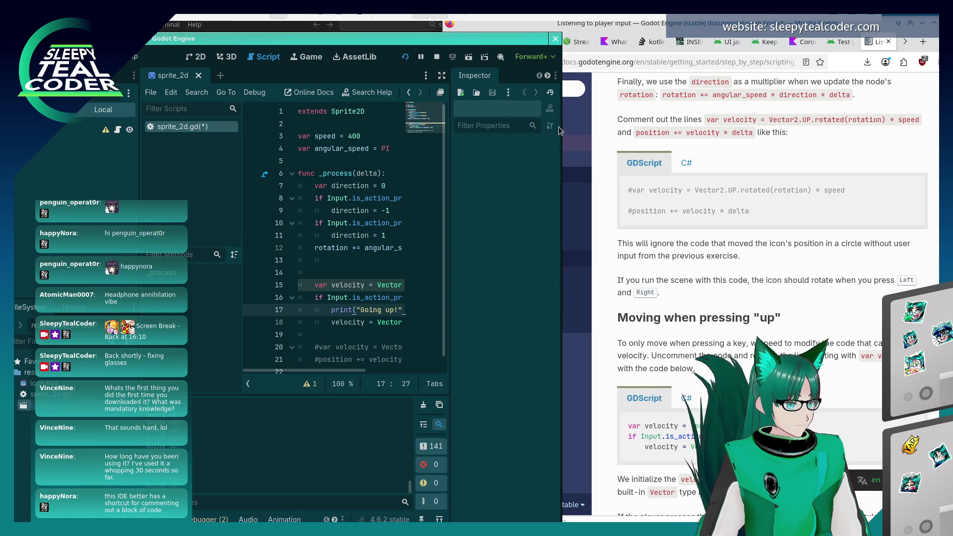
{"action": "left_click_drag", "start_coordinate": [518, 309], "coordinate": [596, 318]}
{"action": "key", "text": "alt+Tab"}
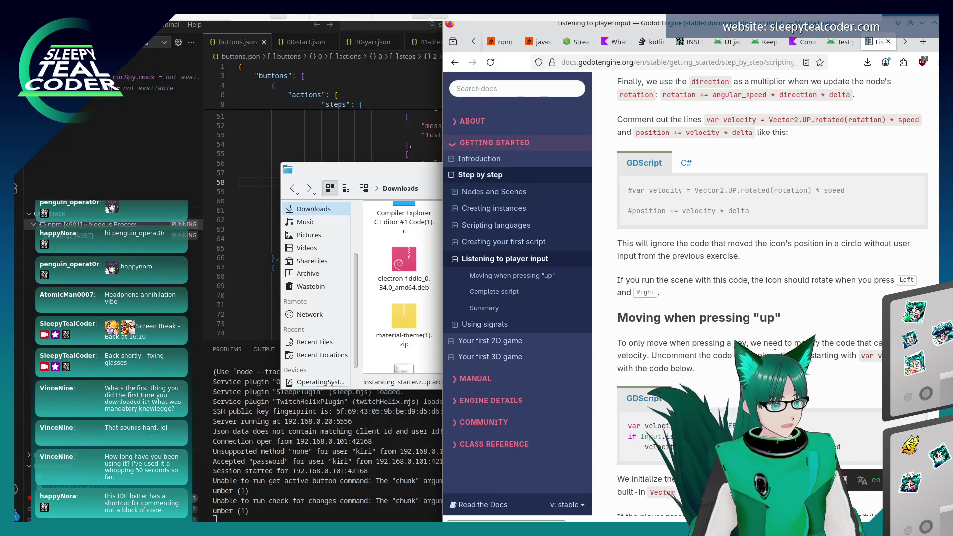
{"action": "scroll", "coordinate": [776, 351], "scroll_direction": "down", "scroll_amount": 4}
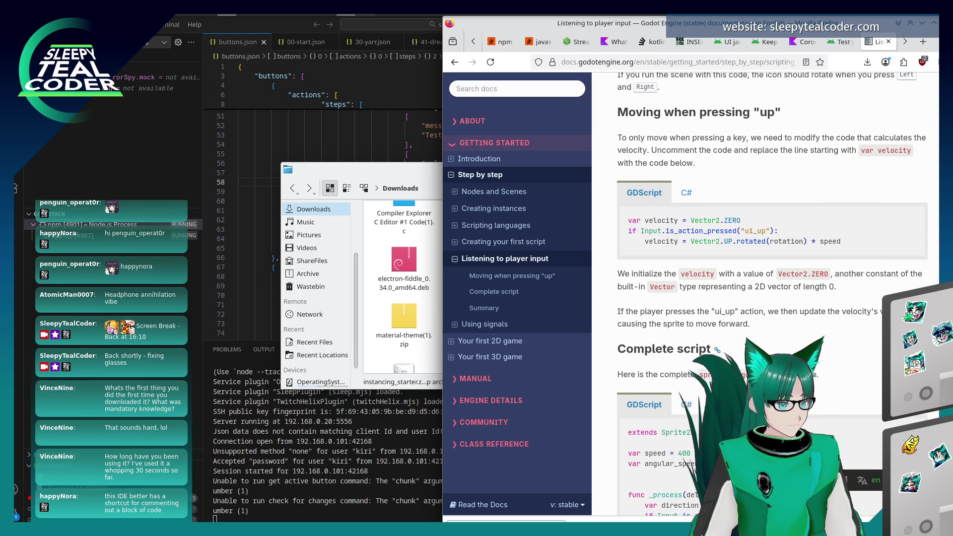
{"action": "key", "text": "alt+Tab"}
Select and inspect code in sprite_2d.gd around the up-movement check and line 9.
{"action": "left_click", "coordinate": [410, 285]}
{"action": "left_click", "coordinate": [397, 297]}
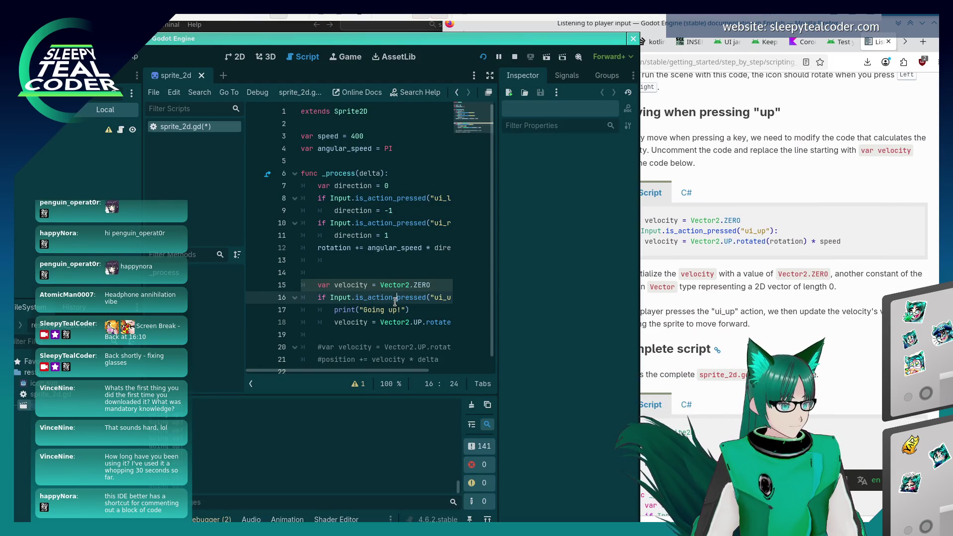
{"action": "left_click_drag", "start_coordinate": [387, 370], "coordinate": [442, 370]}
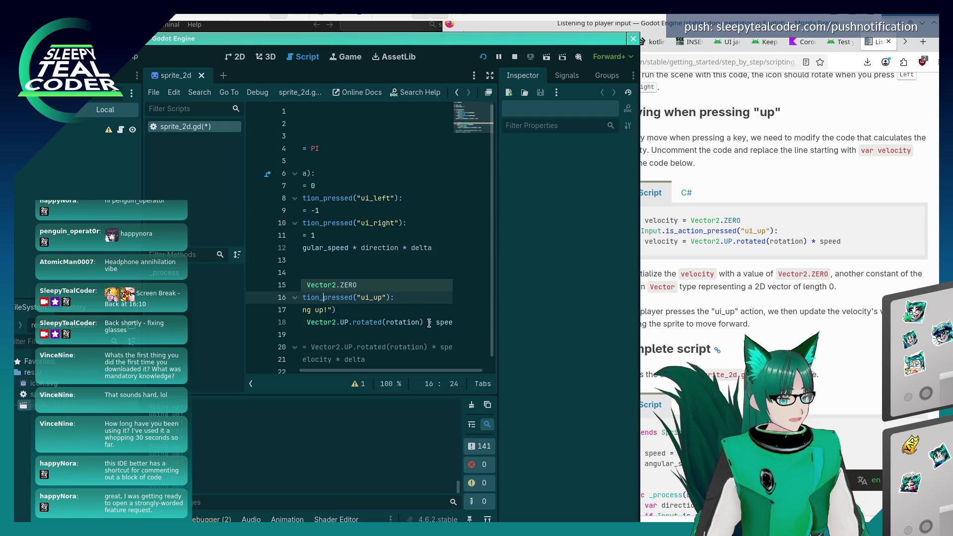
{"action": "left_click_drag", "start_coordinate": [432, 367], "coordinate": [389, 370]}
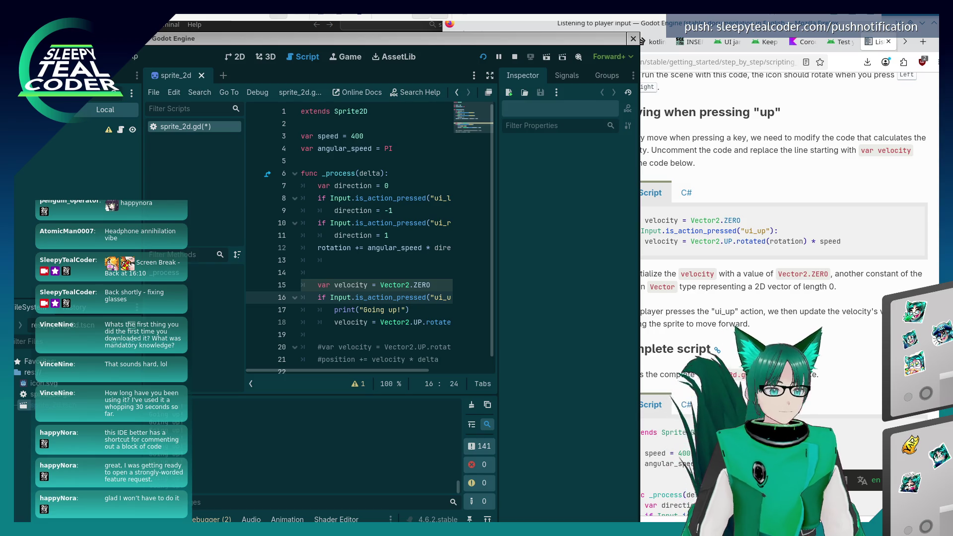
{"action": "left_click", "coordinate": [400, 213]}
Run the current scene with F6, then bring the Firefox docs page to the front.
{"action": "key", "text": "F6"}
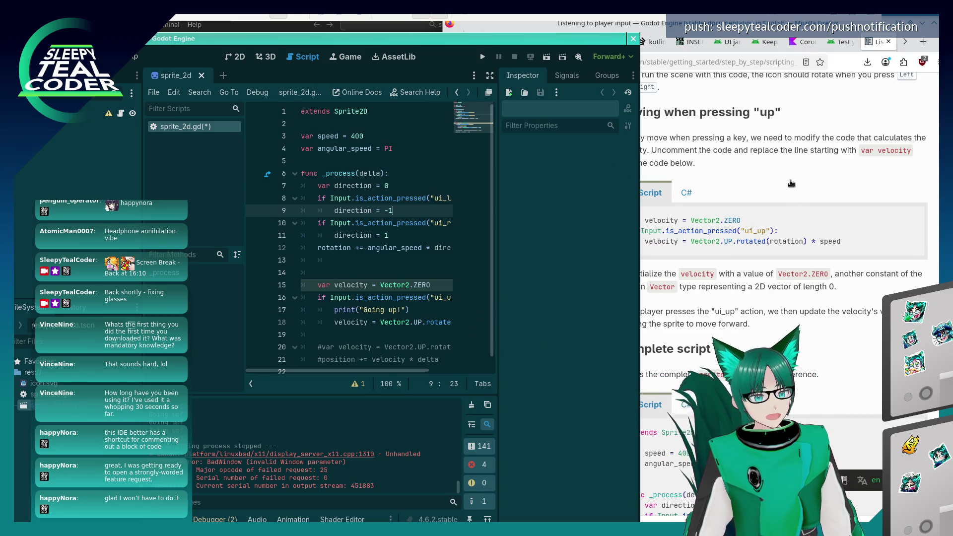
{"action": "left_click", "coordinate": [801, 166]}
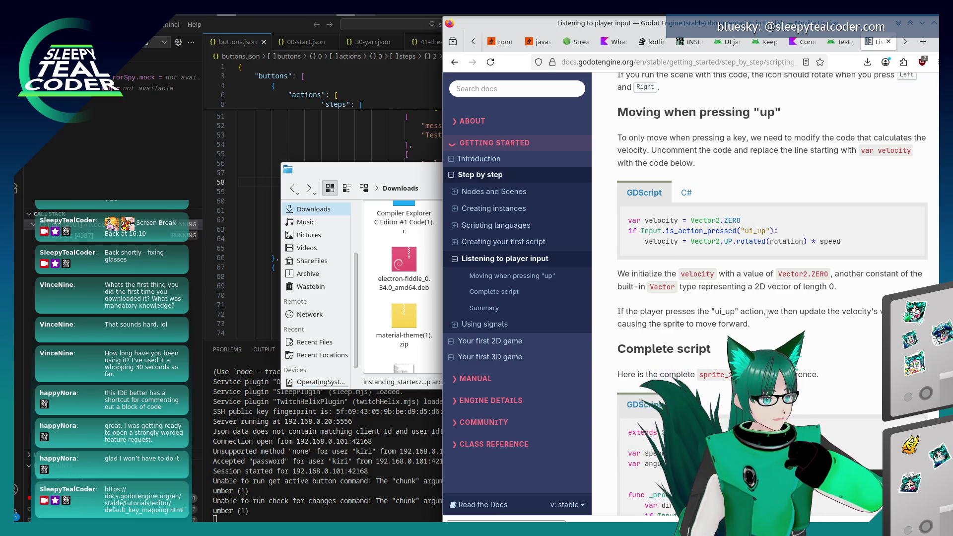
Scroll the docs to the Complete script listing and switch back to Godot.
{"action": "scroll", "coordinate": [771, 313], "scroll_direction": "down", "scroll_amount": 4}
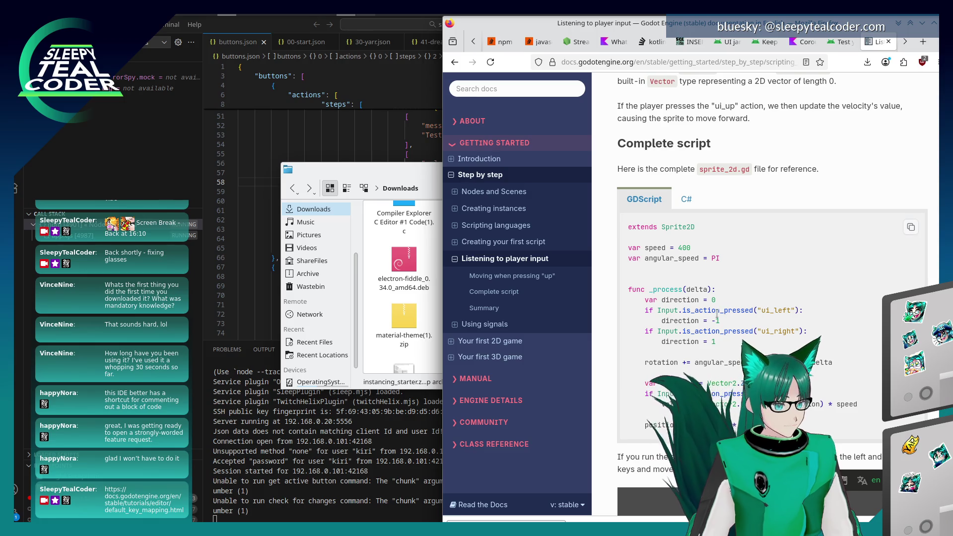
{"action": "key", "text": "alt+Tab"}
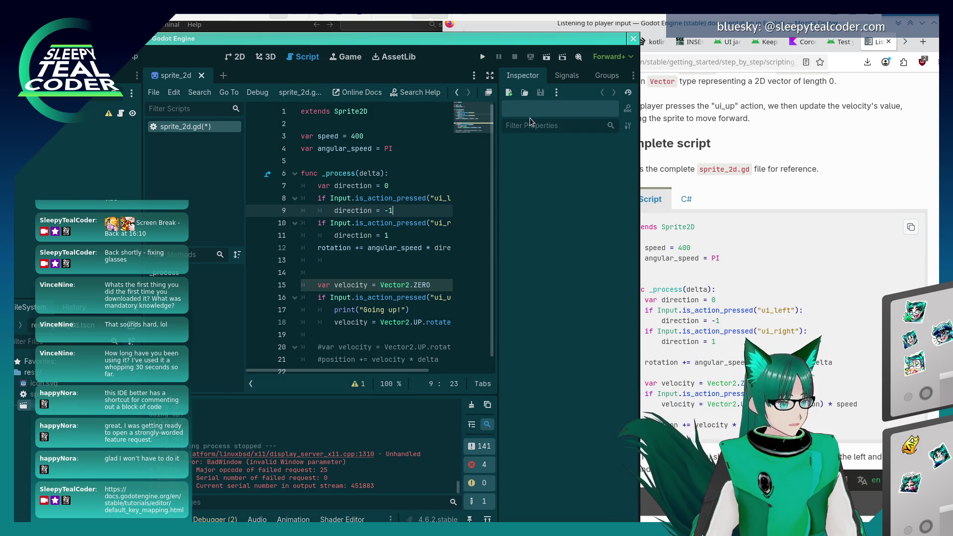
Move 'position += velocity * delta' onto a new unindented line after the ui_up block, then run the project.
{"action": "scroll", "coordinate": [359, 295], "scroll_direction": "down", "scroll_amount": 1}
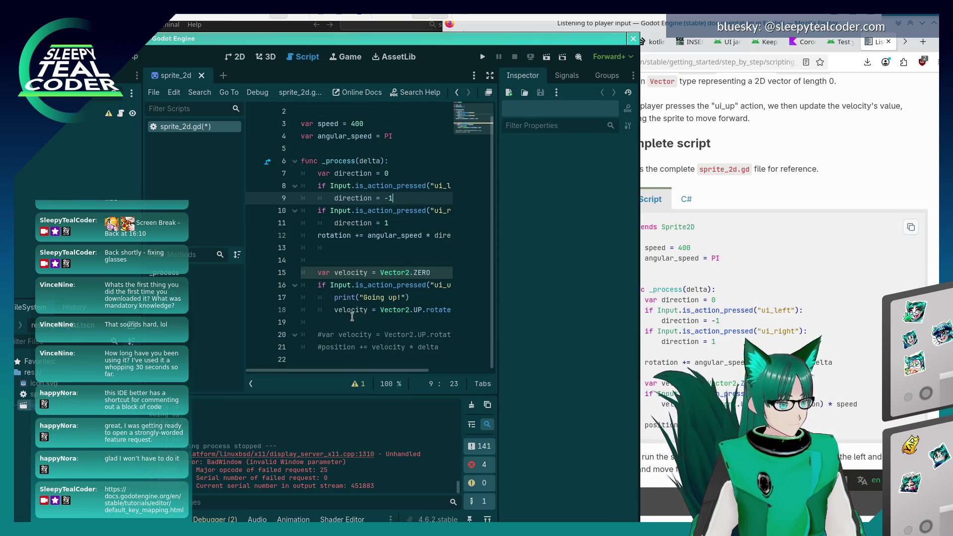
{"action": "left_click", "coordinate": [327, 342]}
{"action": "key", "text": "Home"}
{"action": "key", "text": "shift+End"}
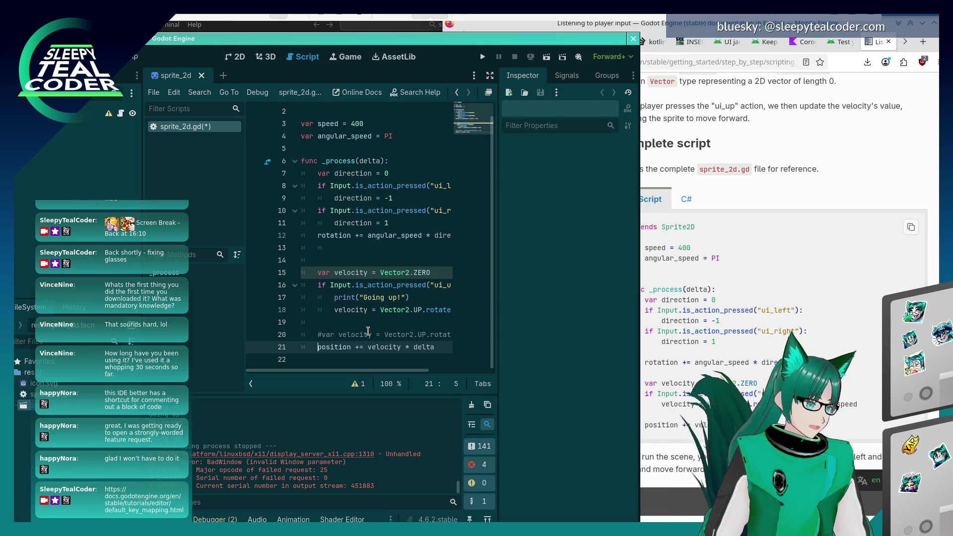
{"action": "key", "text": "ctrl+k"}
{"action": "key", "text": "ctrl+x"}
{"action": "key", "text": "Up"}
{"action": "key", "text": "Up"}
{"action": "key", "text": "Up"}
{"action": "key", "text": "Return"}
{"action": "key", "text": "Return"}
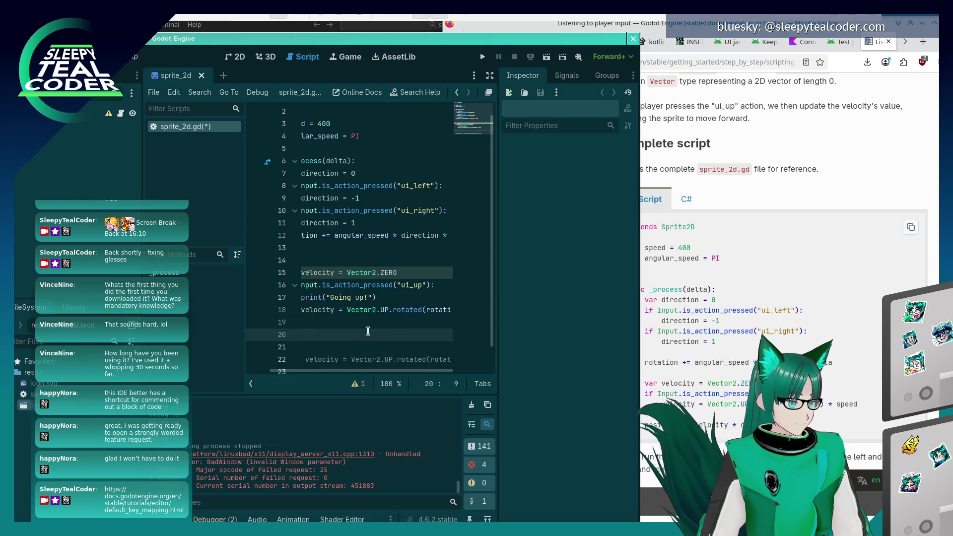
{"action": "key", "text": "BackSpace"}
{"action": "key", "text": "BackSpace"}
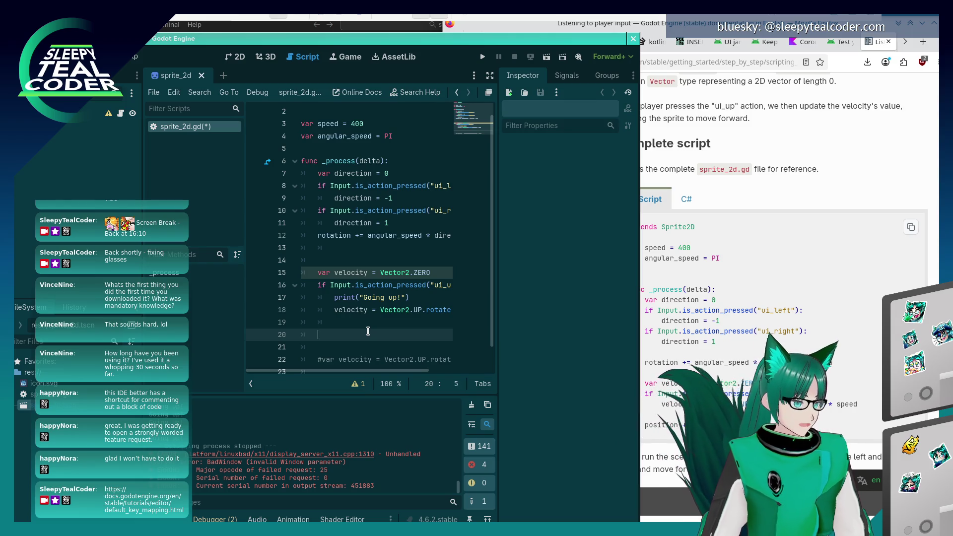
{"action": "type", "text": "position += velocity * delta"}
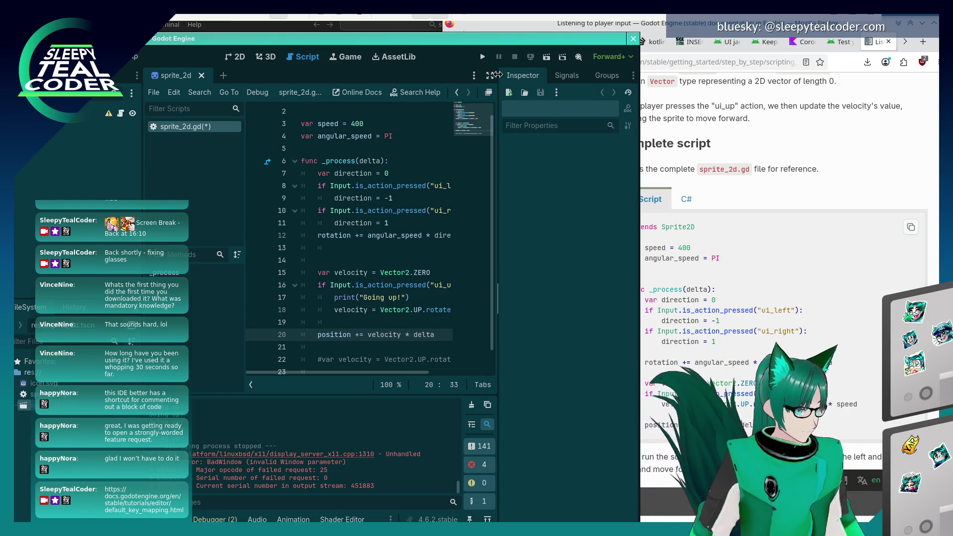
{"action": "left_click", "coordinate": [485, 59]}
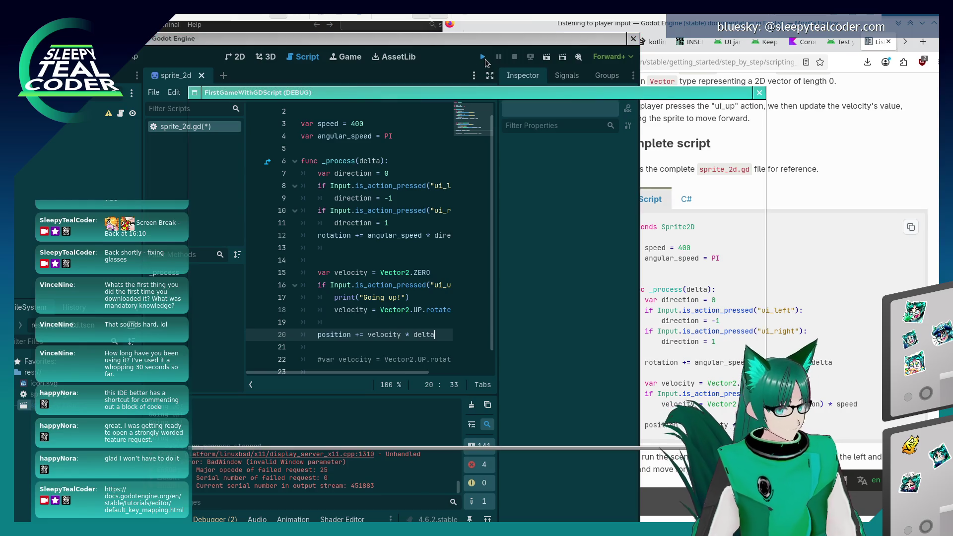
Relaunch the game, steer the icon with the Up, Left and Right arrows, then stop it with F8.
{"action": "left_click", "coordinate": [485, 58]}
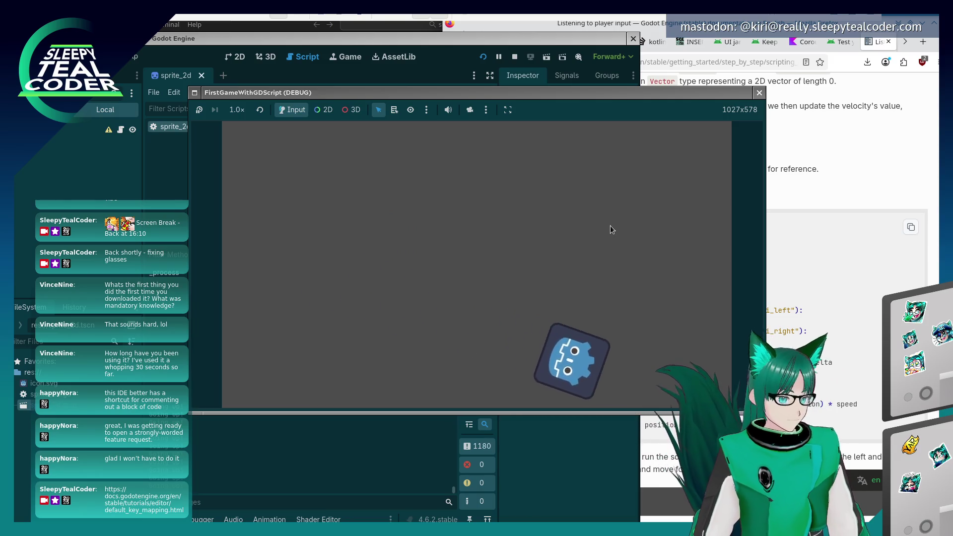
{"action": "key", "text": "Up"}
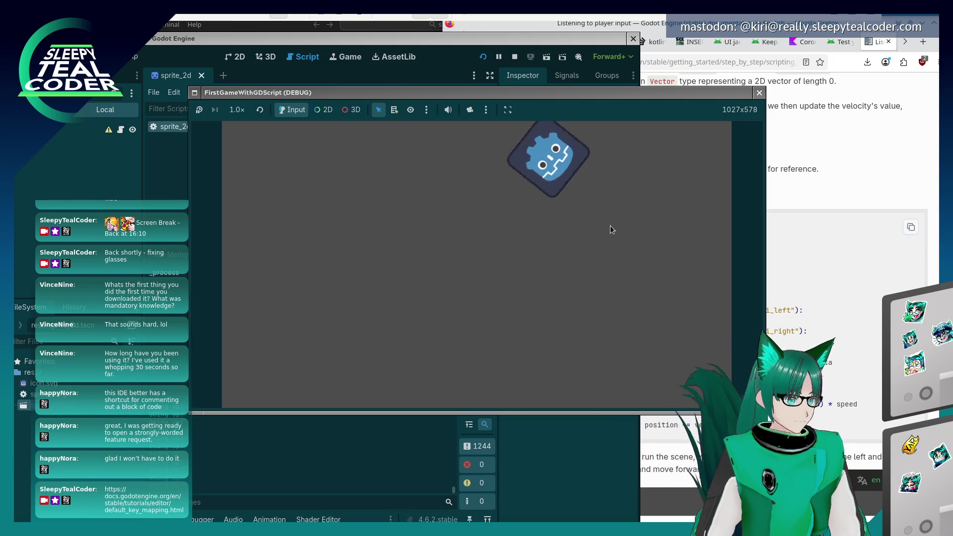
{"action": "key", "text": "Left"}
{"action": "key", "text": "Up"}
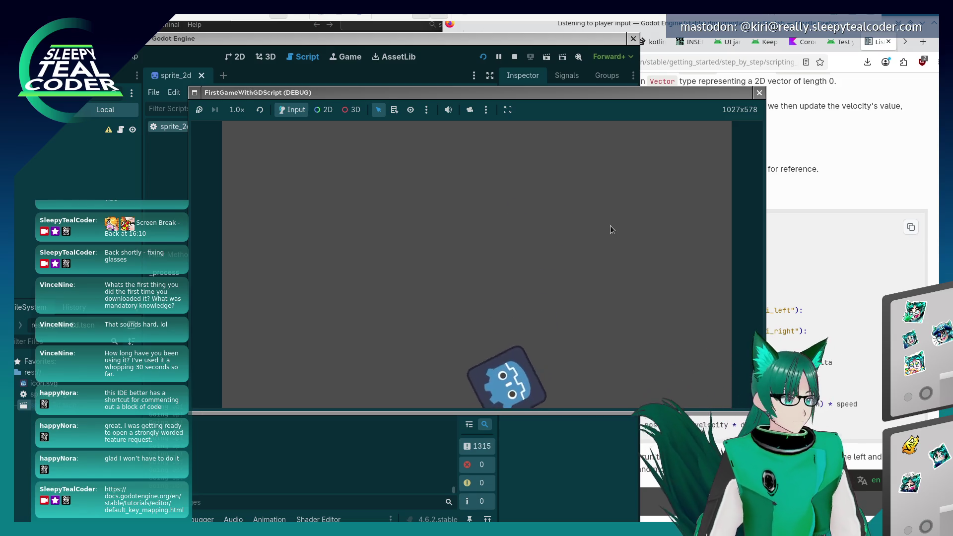
{"action": "key", "text": "Left"}
{"action": "key", "text": "Up"}
{"action": "key", "text": "Right"}
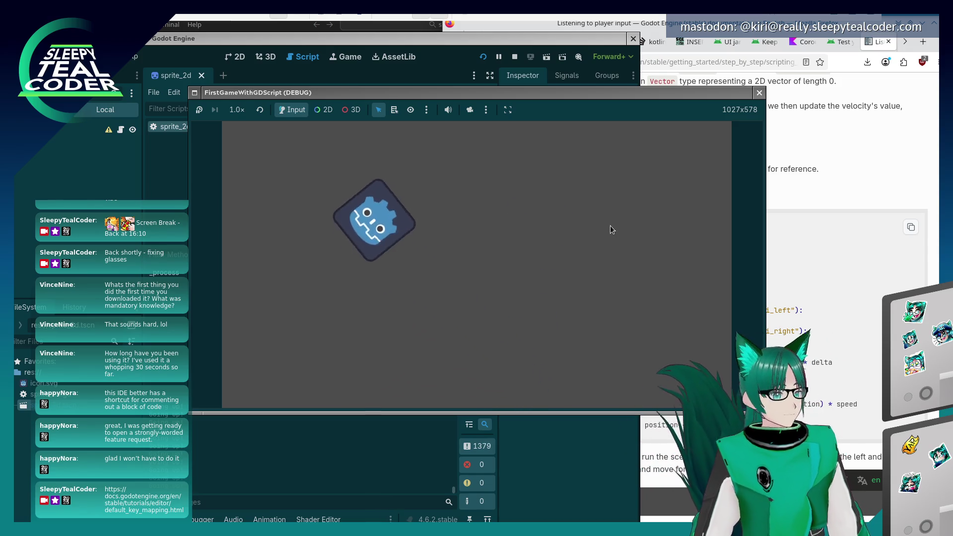
{"action": "key", "text": "Up"}
{"action": "key", "text": "Left"}
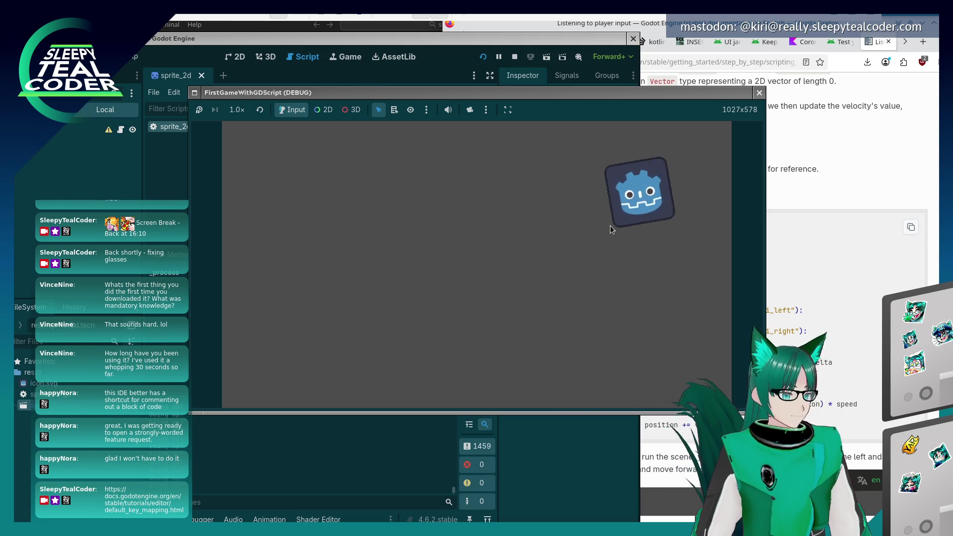
{"action": "key", "text": "Up"}
{"action": "key", "text": "Left"}
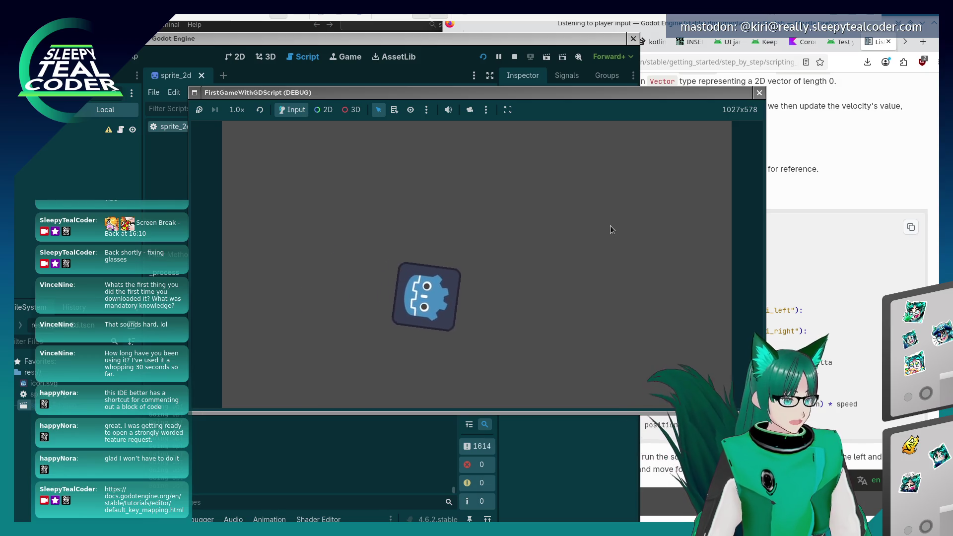
{"action": "key", "text": "F8"}
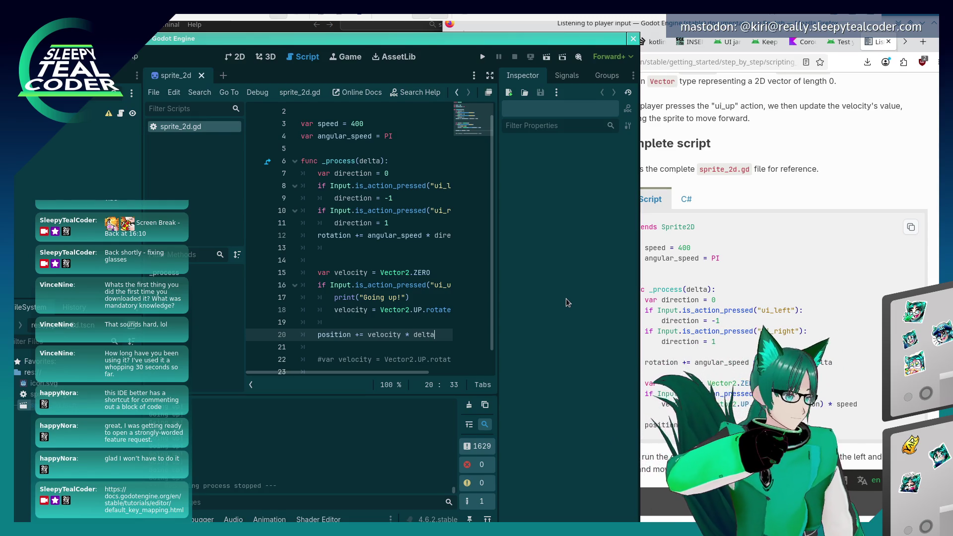
{"action": "mouse_move", "coordinate": [423, 280]}
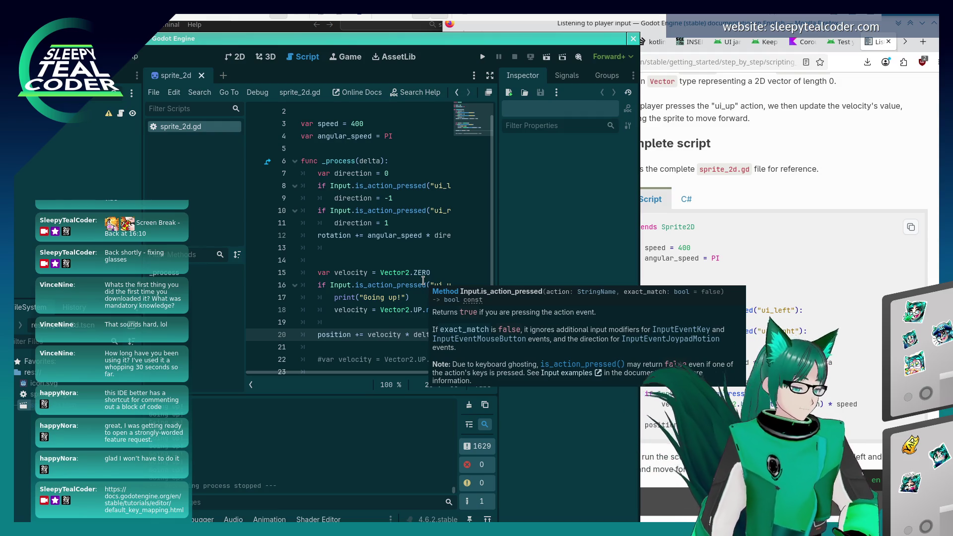
{"action": "left_click", "coordinate": [663, 149]}
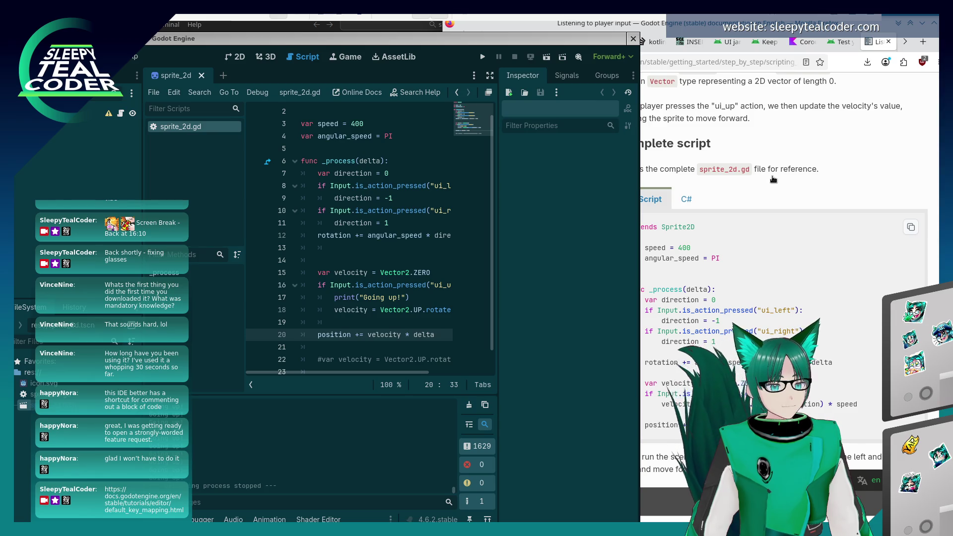
{"action": "left_click", "coordinate": [341, 252]}
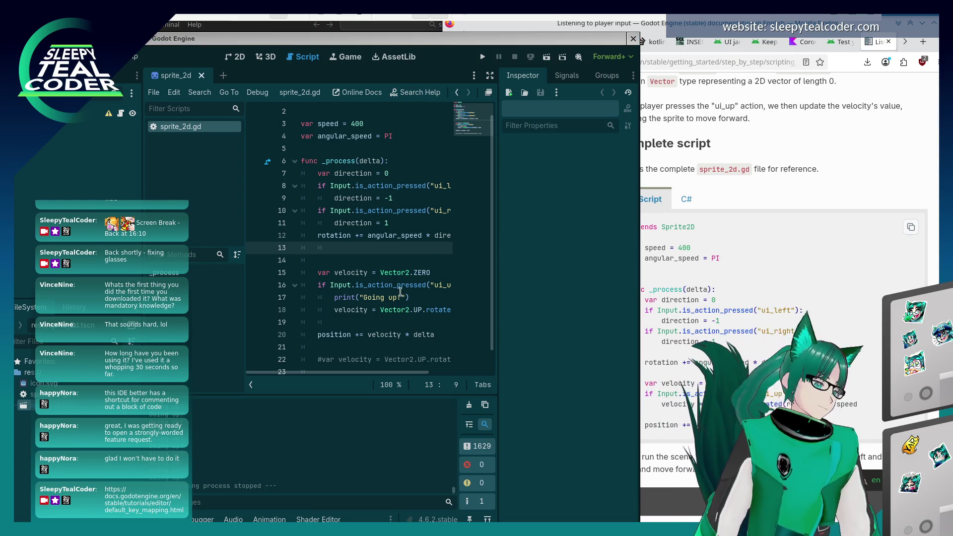
{"action": "left_click", "coordinate": [400, 263]}
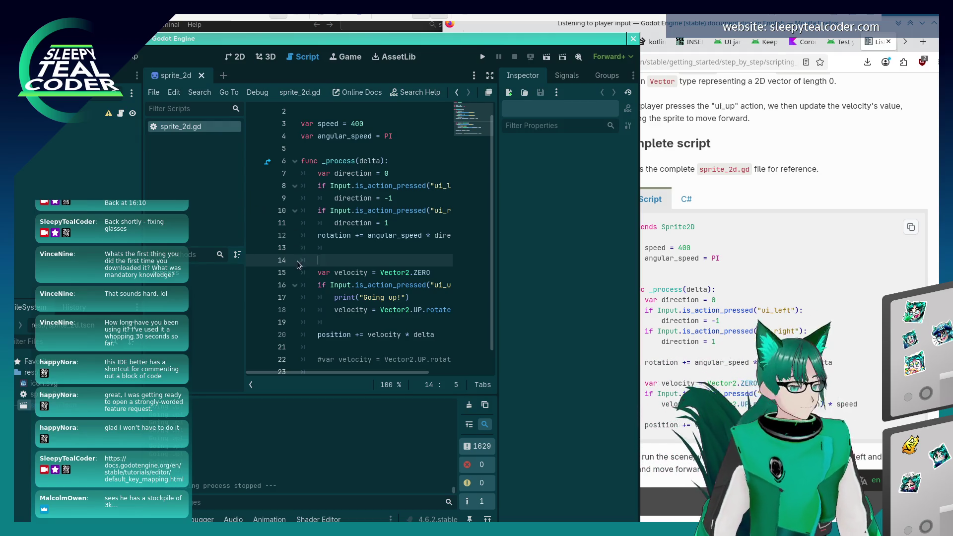
{"action": "left_click", "coordinate": [712, 301]}
Maximize Firefox, scroll down to the lesson's Summary, and follow the Using signals link.
{"action": "scroll", "coordinate": [711, 301], "scroll_direction": "down", "scroll_amount": 3}
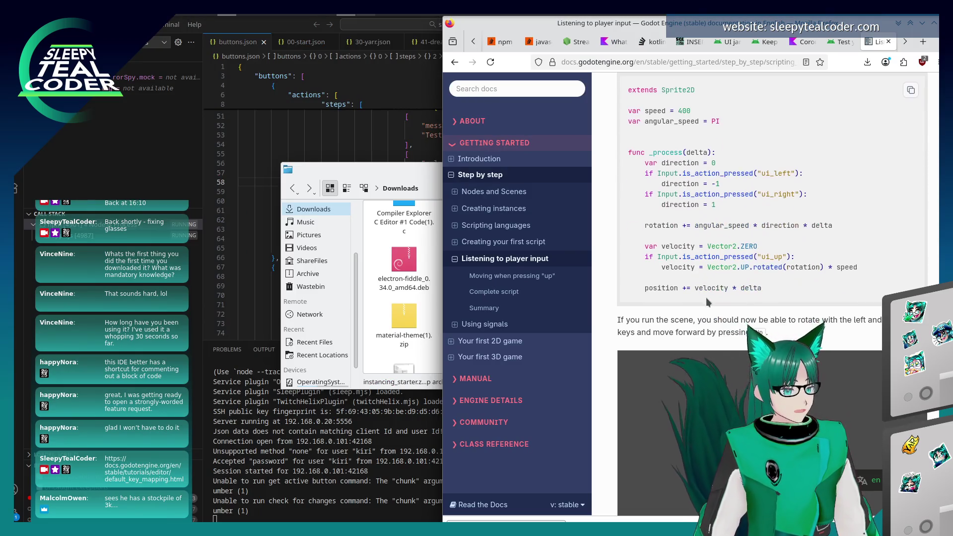
{"action": "left_click", "coordinate": [934, 22]}
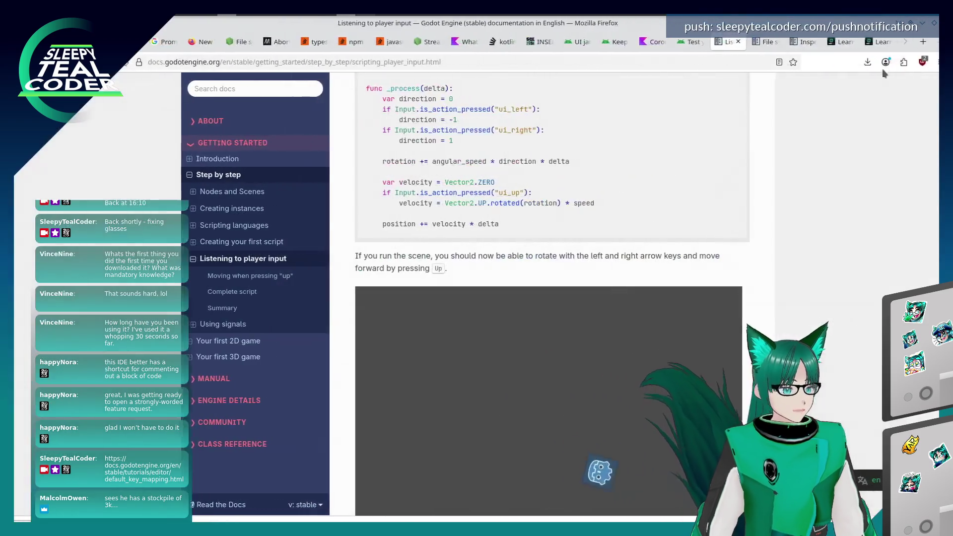
{"action": "scroll", "coordinate": [496, 272], "scroll_direction": "down", "scroll_amount": 2}
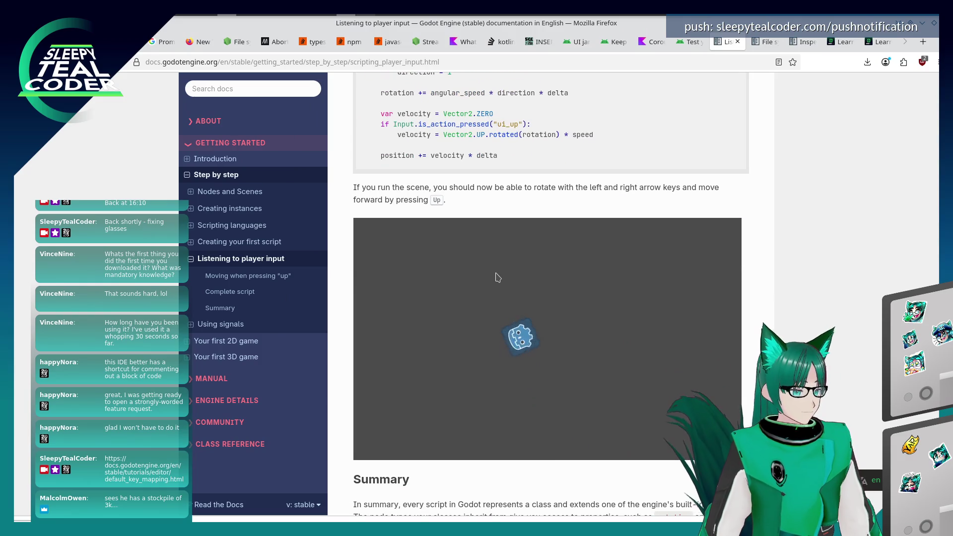
{"action": "scroll", "coordinate": [499, 277], "scroll_direction": "down", "scroll_amount": 3}
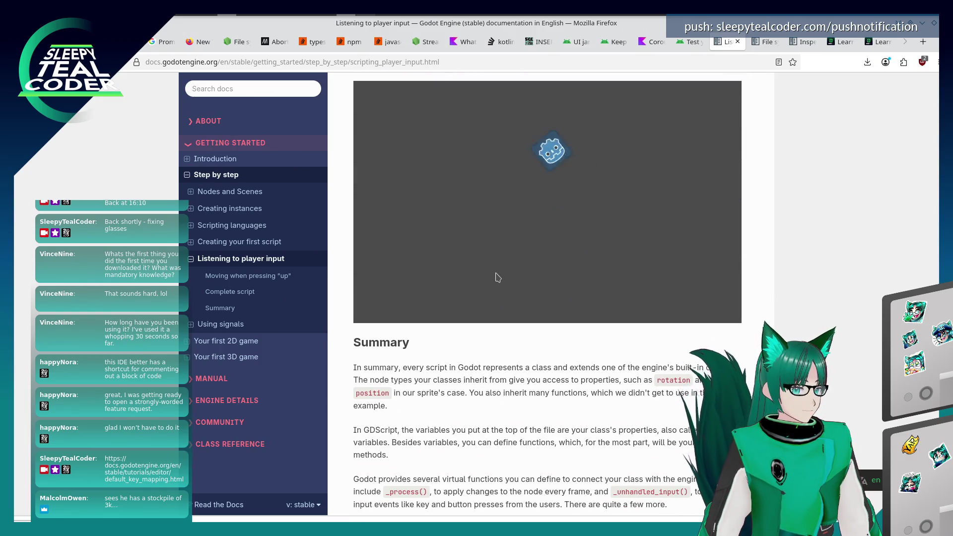
{"action": "scroll", "coordinate": [498, 278], "scroll_direction": "down", "scroll_amount": 3}
{"action": "scroll", "coordinate": [496, 273], "scroll_direction": "down", "scroll_amount": 2}
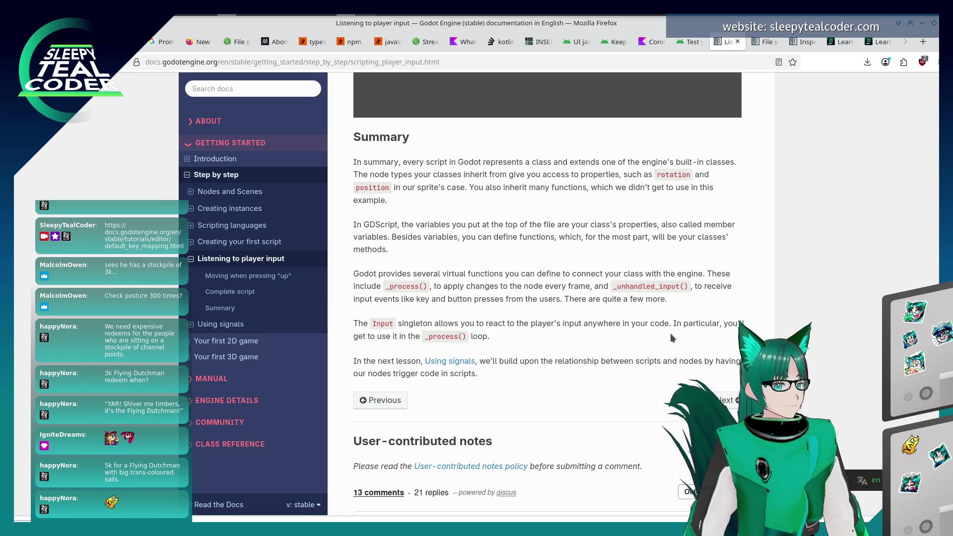
{"action": "left_click", "coordinate": [724, 400]}
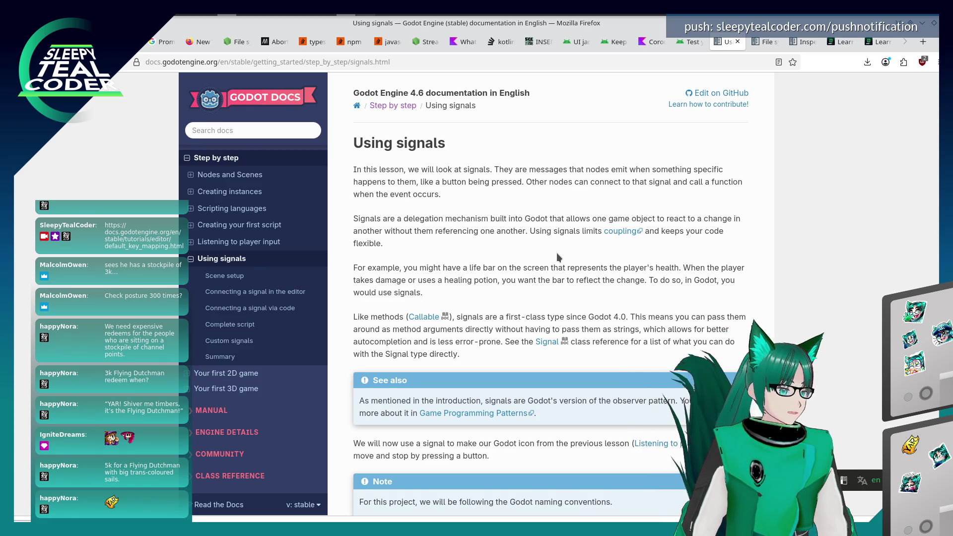
Scroll the Using signals page down to its Scene setup section and switch back to Godot.
{"action": "scroll", "coordinate": [564, 241], "scroll_direction": "down", "scroll_amount": 3}
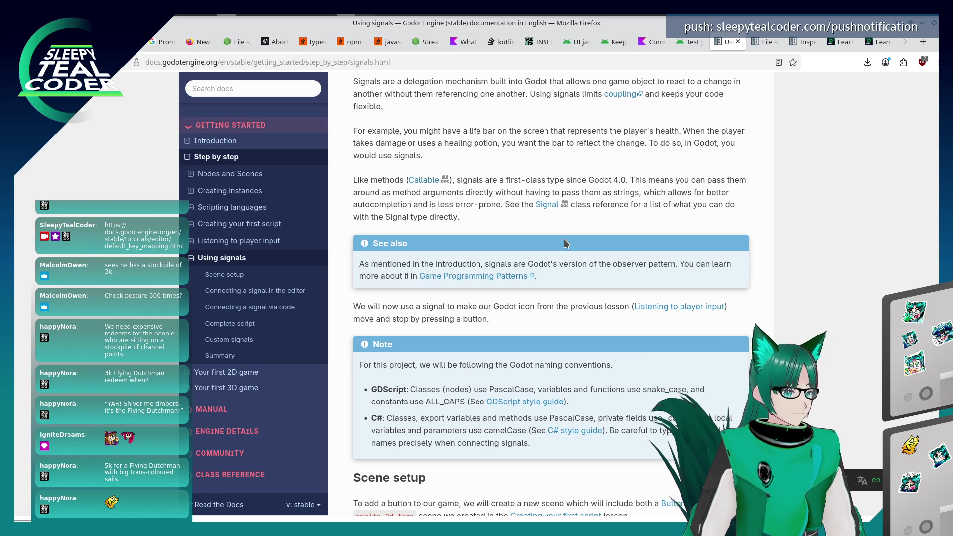
{"action": "scroll", "coordinate": [564, 243], "scroll_direction": "down", "scroll_amount": 3}
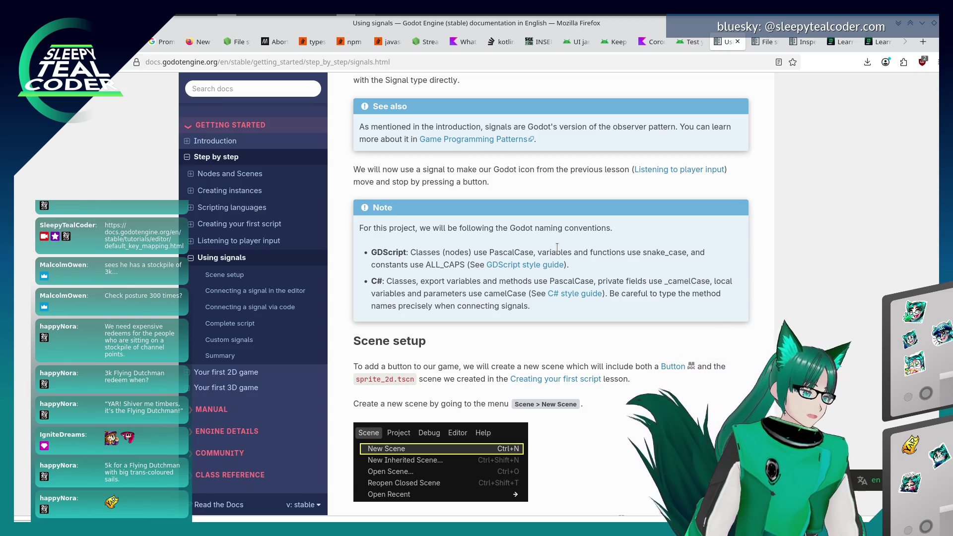
{"action": "scroll", "coordinate": [532, 275], "scroll_direction": "down", "scroll_amount": 3}
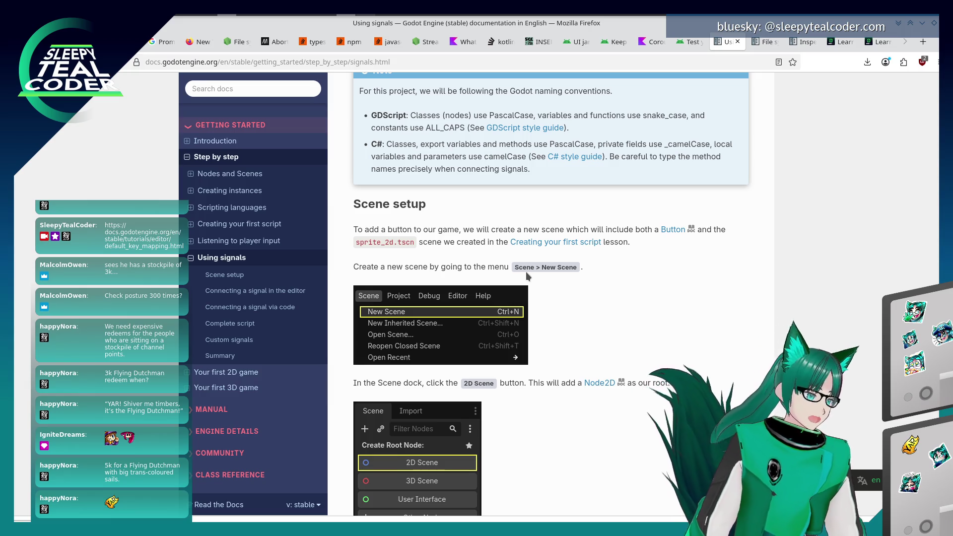
{"action": "key", "text": "alt+Tab"}
Switch between Godot and the docs, briefly opening and dismissing the Create New Node dialog.
{"action": "key", "text": "Escape"}
{"action": "key", "text": "alt+Tab"}
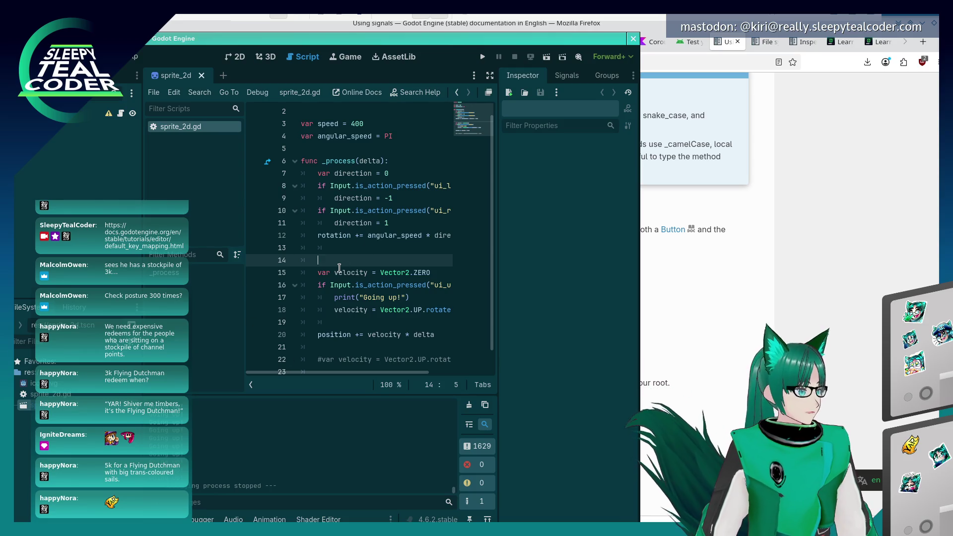
{"action": "left_click", "coordinate": [753, 251]}
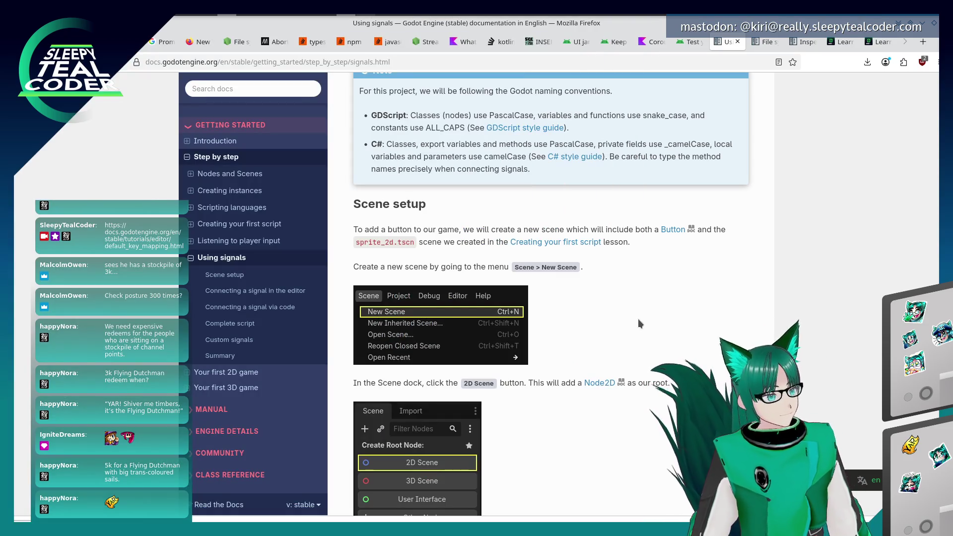
{"action": "scroll", "coordinate": [639, 318], "scroll_direction": "down", "scroll_amount": 3}
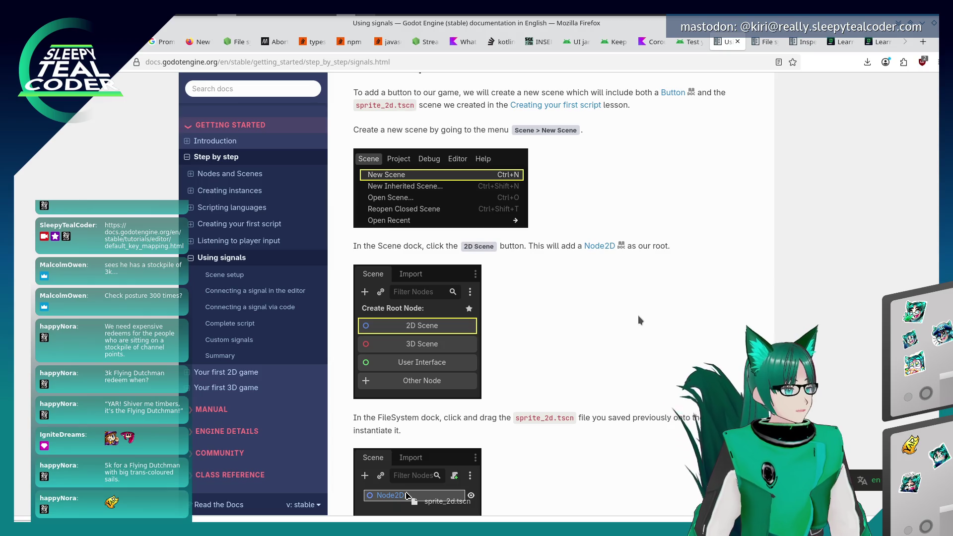
{"action": "key", "text": "alt+Tab"}
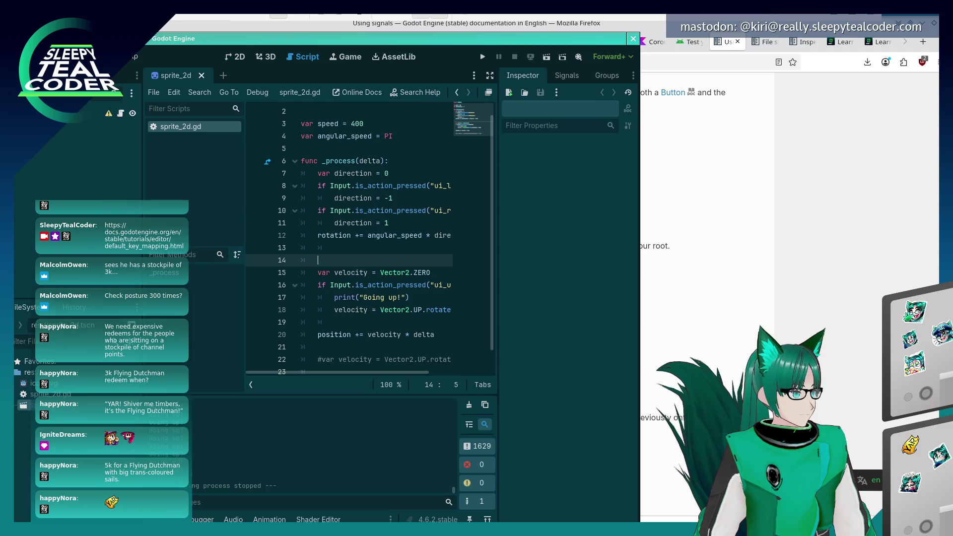
{"action": "key", "text": "ctrl+a"}
{"action": "key", "text": "Escape"}
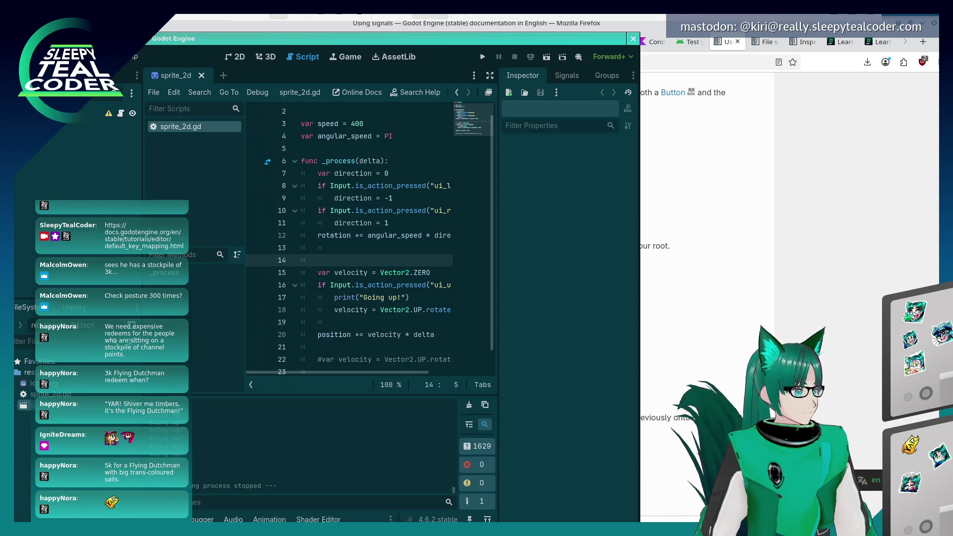
{"action": "right_click", "coordinate": [46, 159]}
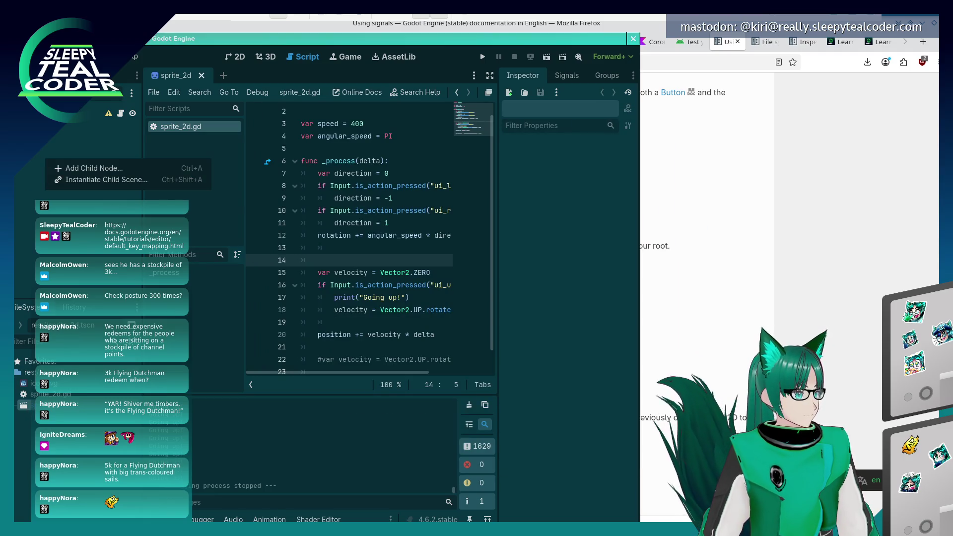
{"action": "left_click", "coordinate": [820, 267]}
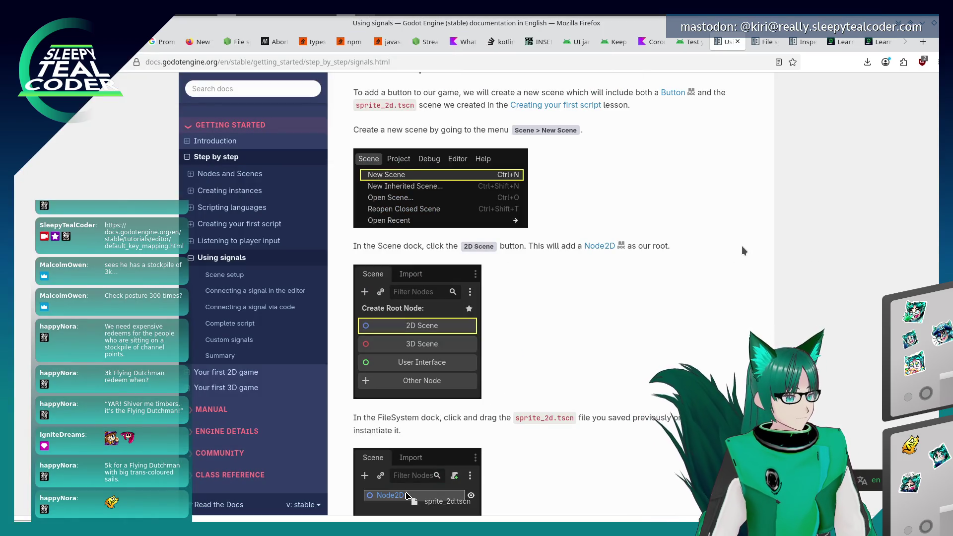
{"action": "key", "text": "alt+Tab"}
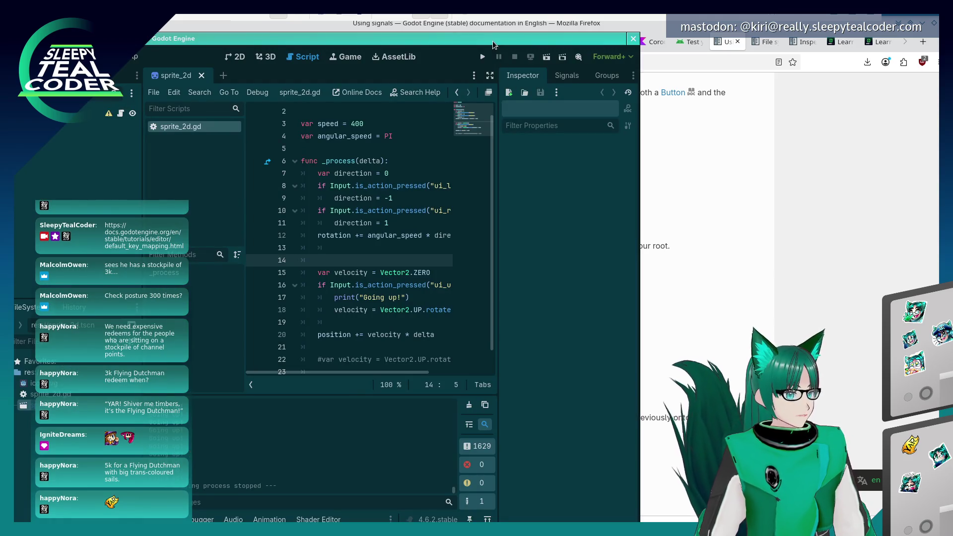
Maximize the Godot editor window using its window-management menu.
{"action": "right_click", "coordinate": [493, 40]}
{"action": "left_click", "coordinate": [490, 51]}
{"action": "right_click", "coordinate": [452, 39]}
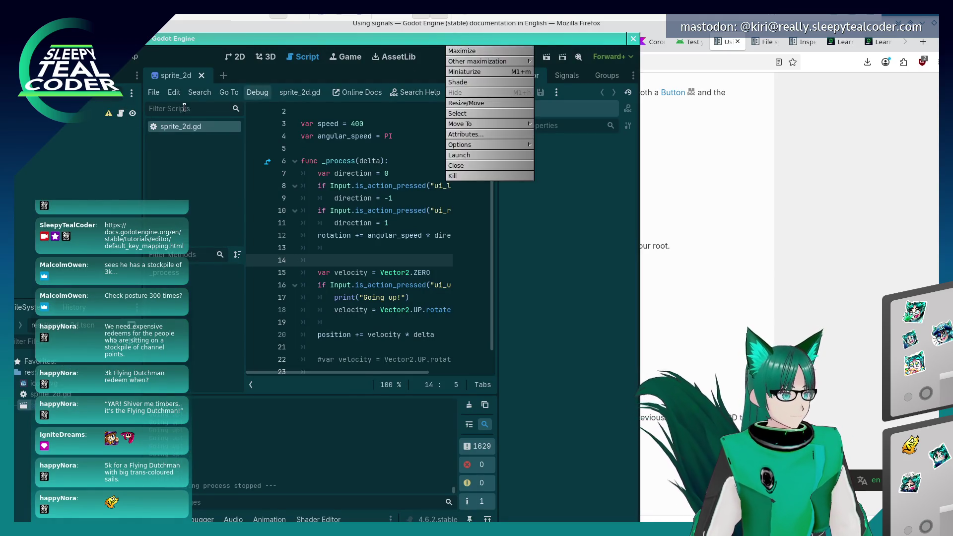
{"action": "left_click", "coordinate": [471, 51]}
Search the Create New Node dialog for '2Dscene', browse node types, then cancel without creating anything.
{"action": "key", "text": "ctrl+a"}
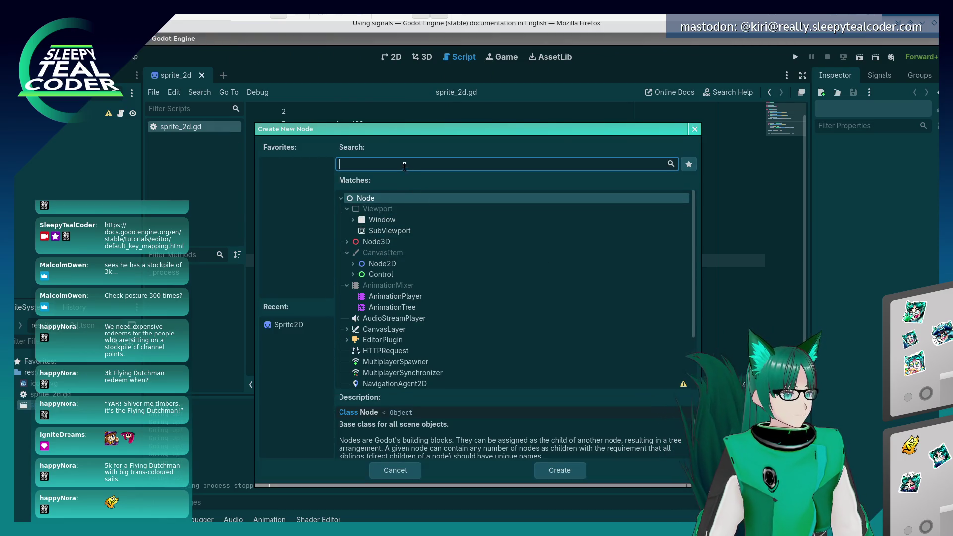
{"action": "type", "text": "2"}
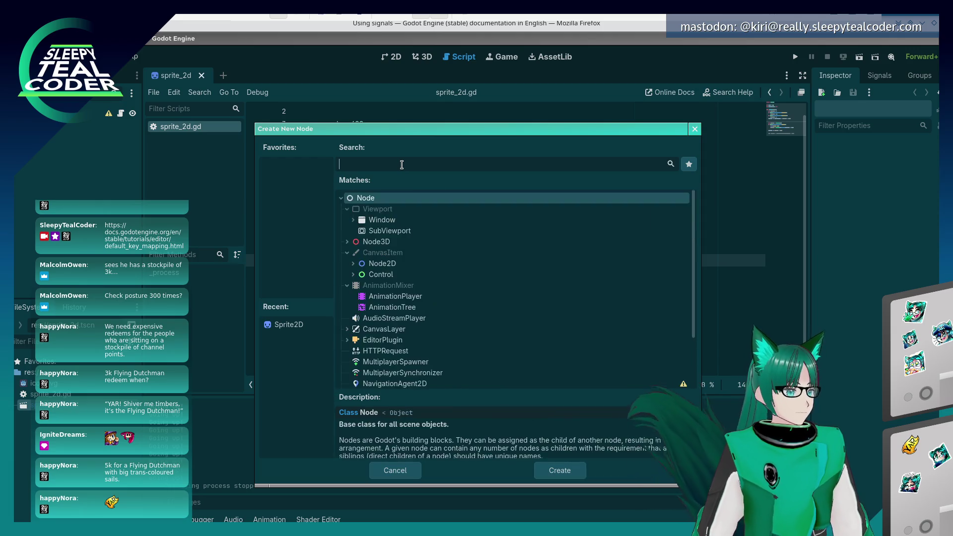
{"action": "type", "text": "Dscene"}
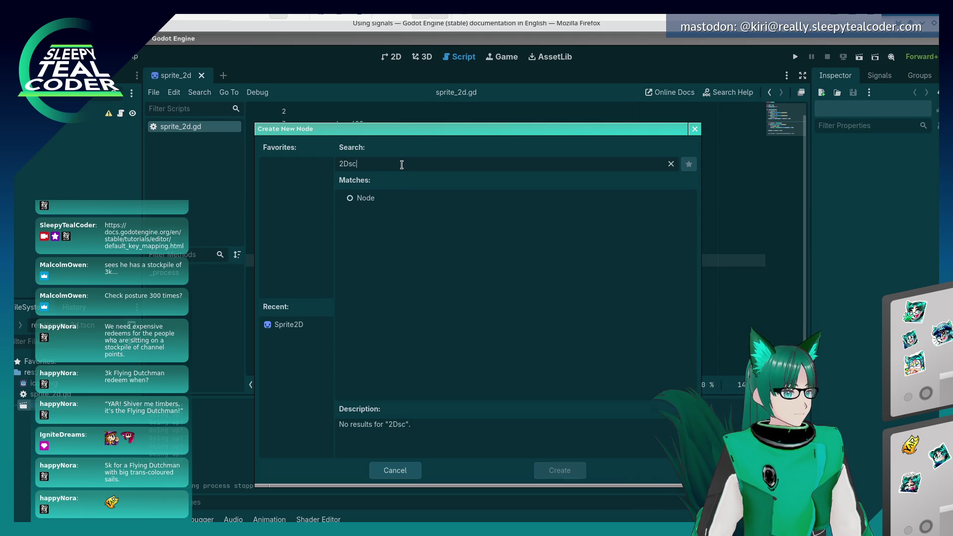
{"action": "left_click", "coordinate": [383, 201]}
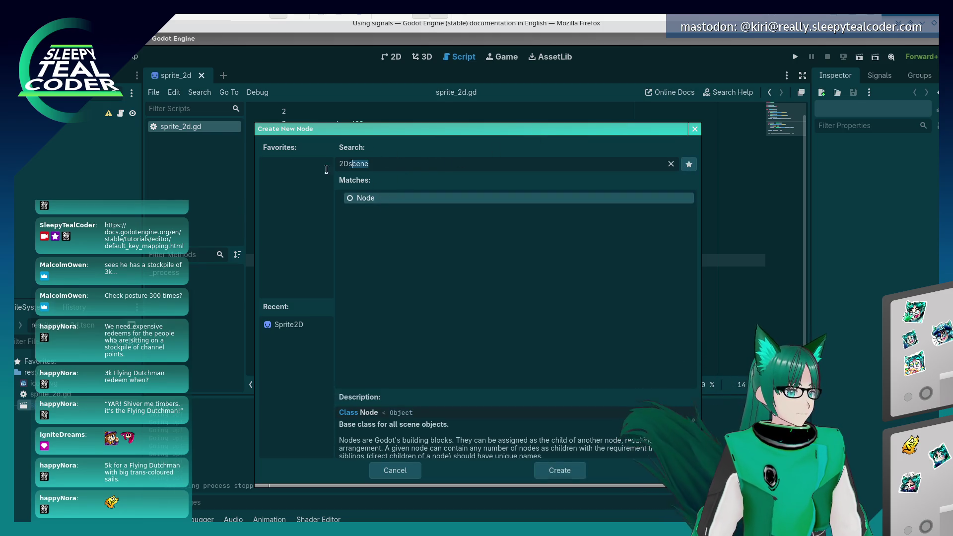
{"action": "double_click", "coordinate": [355, 169]}
{"action": "key", "text": "BackSpace"}
{"action": "left_click", "coordinate": [347, 253]}
{"action": "left_click", "coordinate": [348, 264]}
{"action": "scroll", "coordinate": [350, 288], "scroll_direction": "down", "scroll_amount": 1}
{"action": "scroll", "coordinate": [351, 287], "scroll_direction": "up", "scroll_amount": 1}
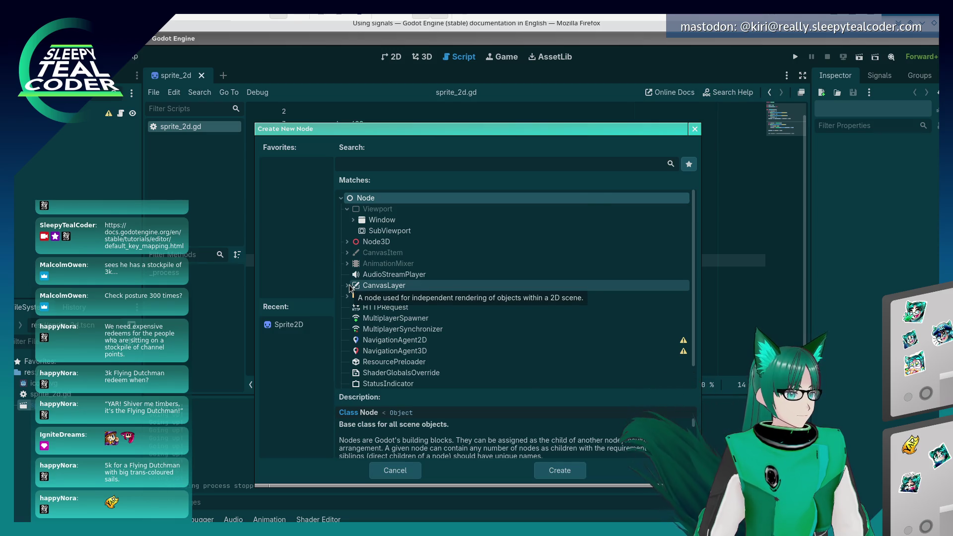
{"action": "key", "text": "Escape"}
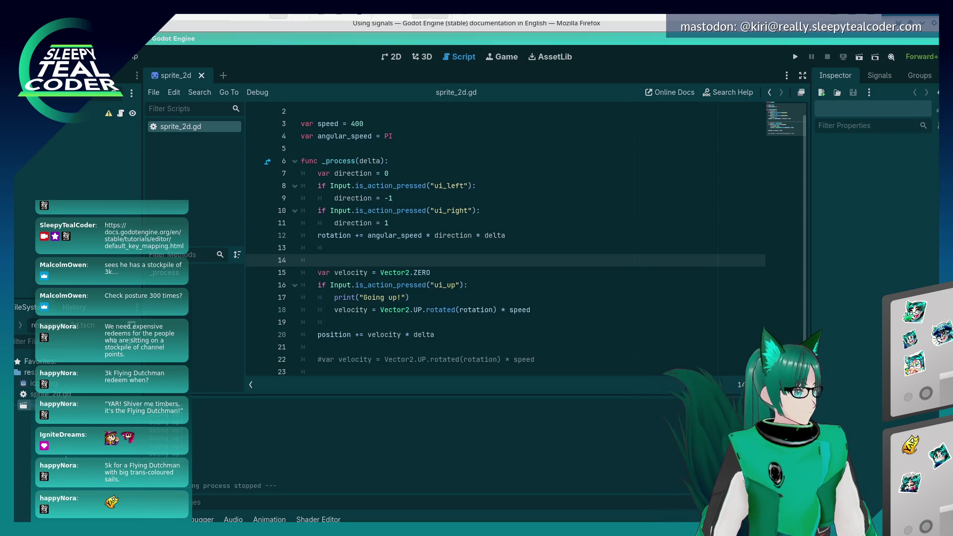
{"action": "right_click", "coordinate": [72, 455]}
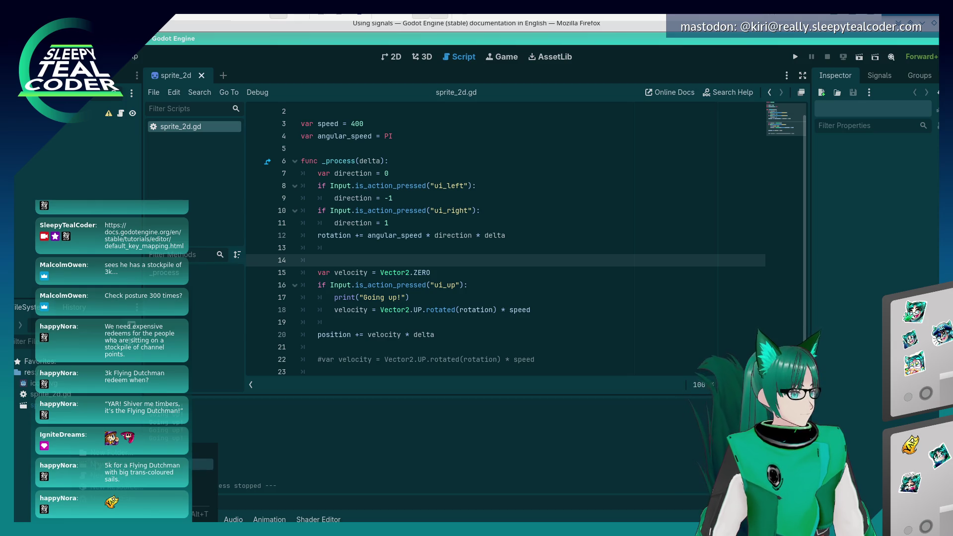
Begin a new scene and consult the signals tutorial in the browser.
{"action": "left_click", "coordinate": [109, 464]}
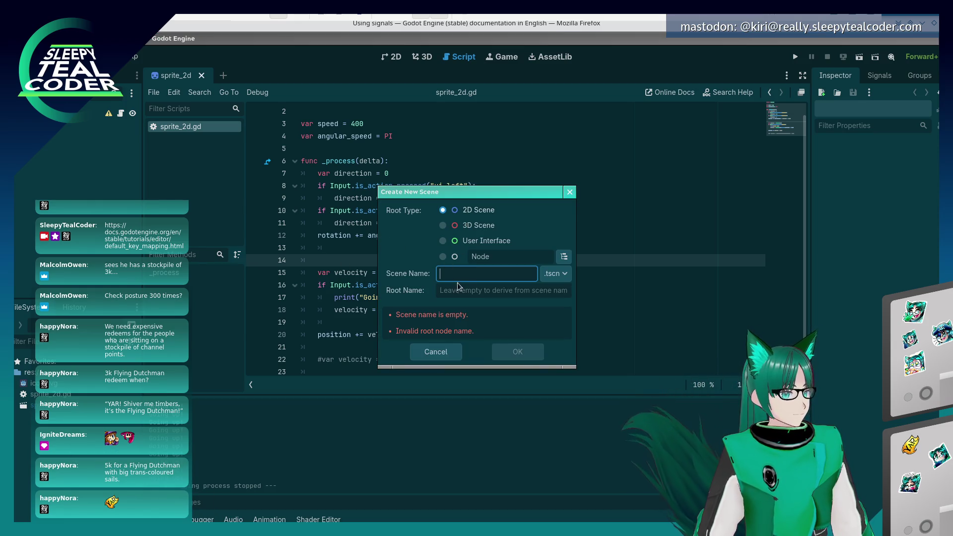
{"action": "key", "text": "alt+Tab"}
{"action": "key", "text": "alt+Tab"}
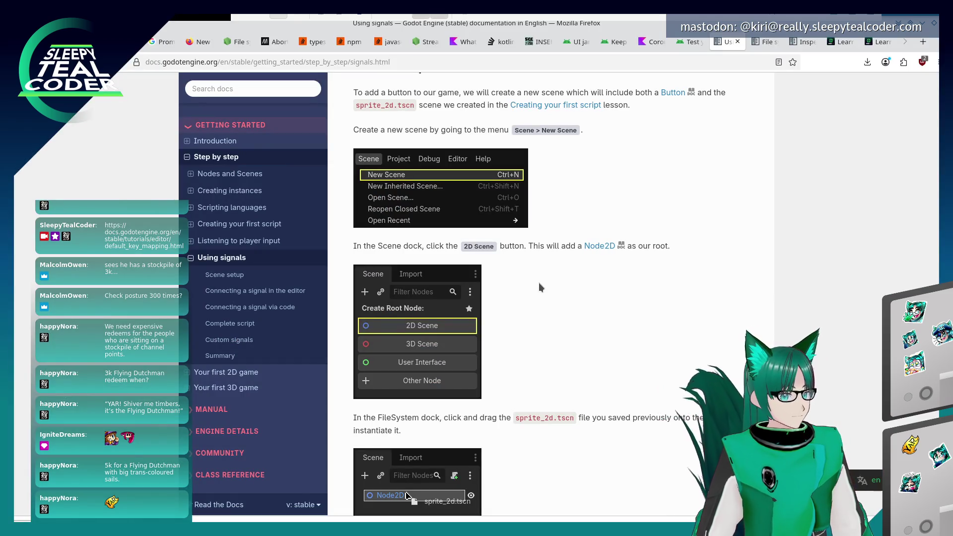
{"action": "scroll", "coordinate": [540, 287], "scroll_direction": "down", "scroll_amount": 3}
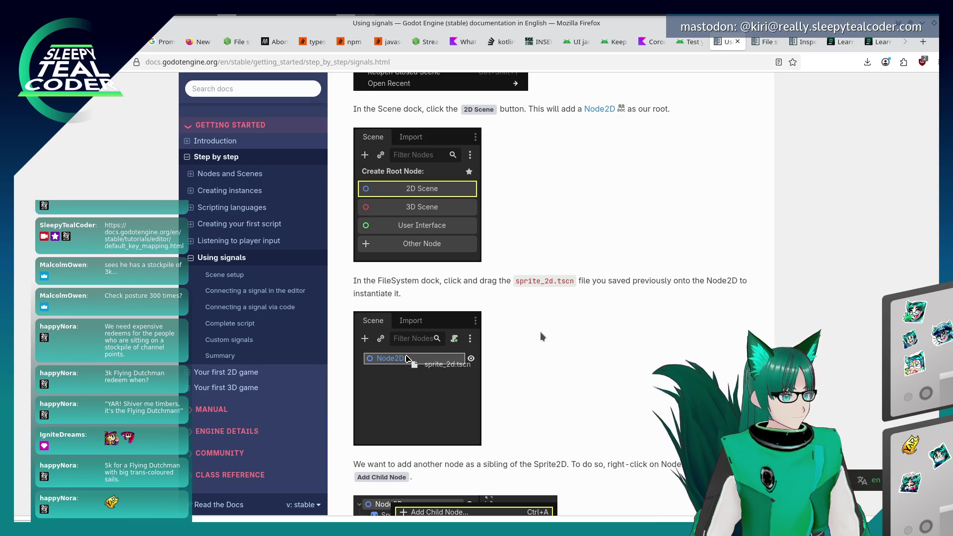
{"action": "scroll", "coordinate": [541, 333], "scroll_direction": "up", "scroll_amount": 2}
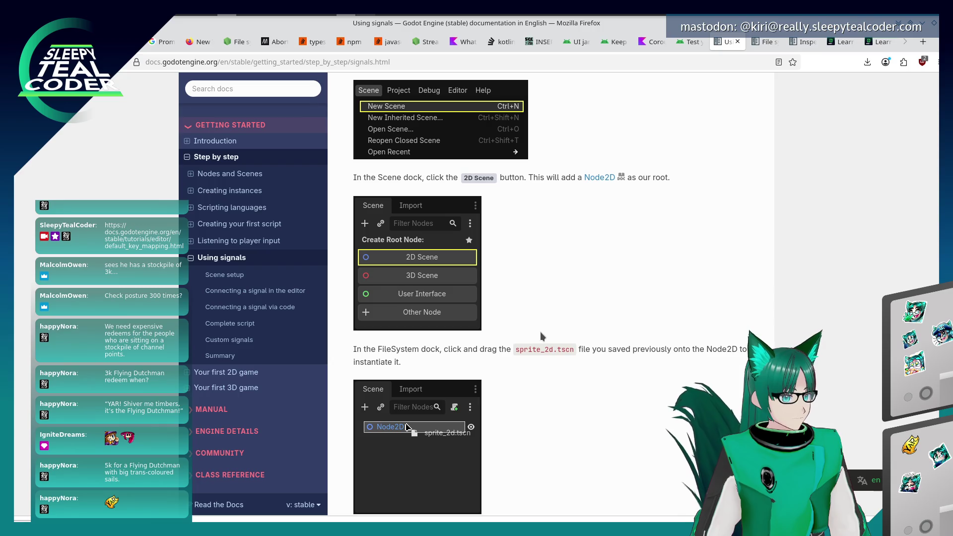
{"action": "scroll", "coordinate": [541, 332], "scroll_direction": "up", "scroll_amount": 2}
{"action": "scroll", "coordinate": [541, 332], "scroll_direction": "down", "scroll_amount": 2}
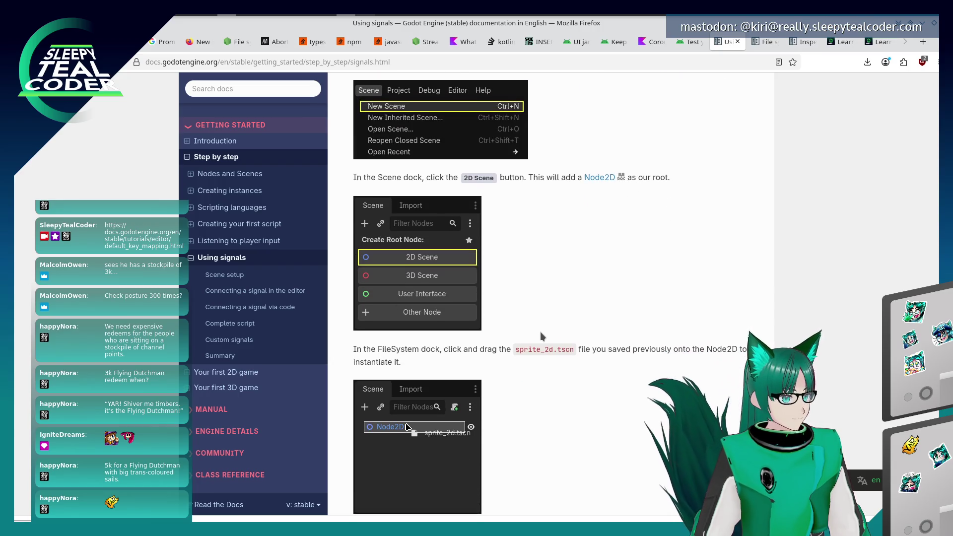
Dismiss the scene setup and add a Node2D node from the Create New Node list.
{"action": "key", "text": "alt+Tab"}
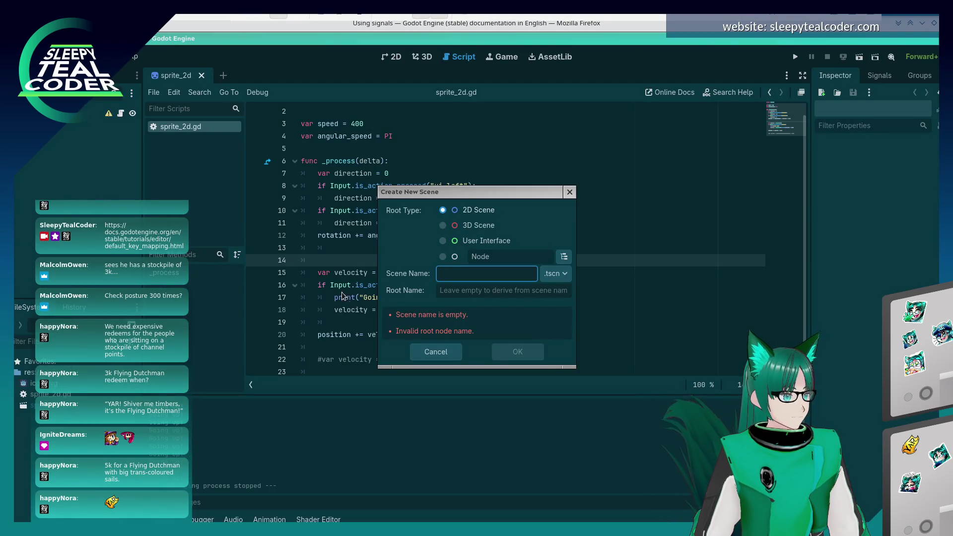
{"action": "key", "text": "Escape"}
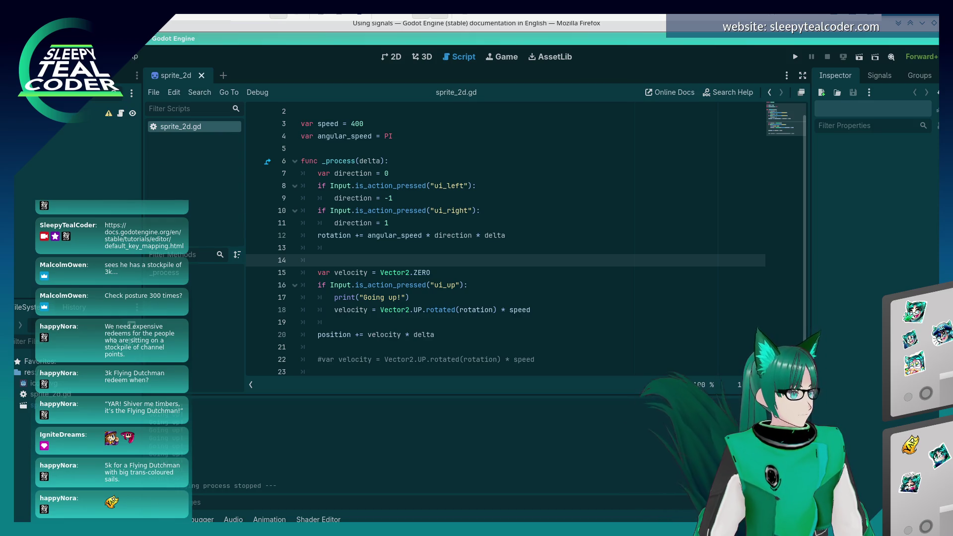
{"action": "key", "text": "ctrl+a"}
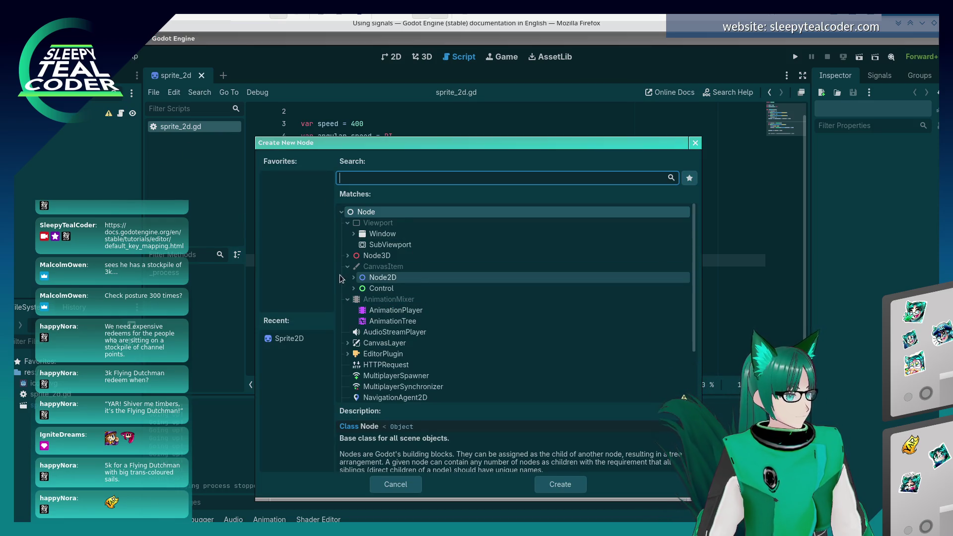
{"action": "scroll", "coordinate": [363, 298], "scroll_direction": "down", "scroll_amount": 1}
{"action": "left_click", "coordinate": [376, 254]}
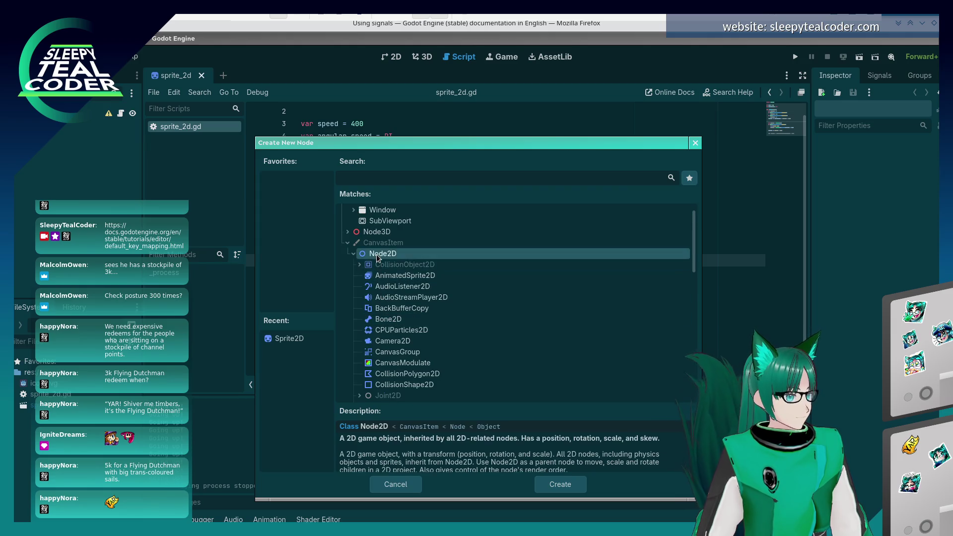
{"action": "scroll", "coordinate": [418, 341], "scroll_direction": "down", "scroll_amount": 3}
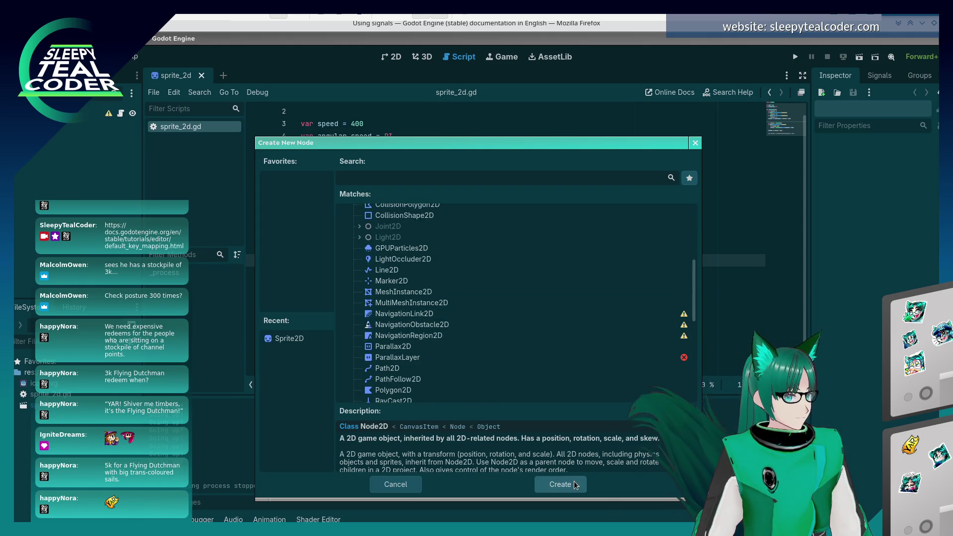
{"action": "left_click", "coordinate": [576, 479]}
After rereading the tutorial, delete the mistakenly added Node2D.
{"action": "key", "text": "alt+Tab"}
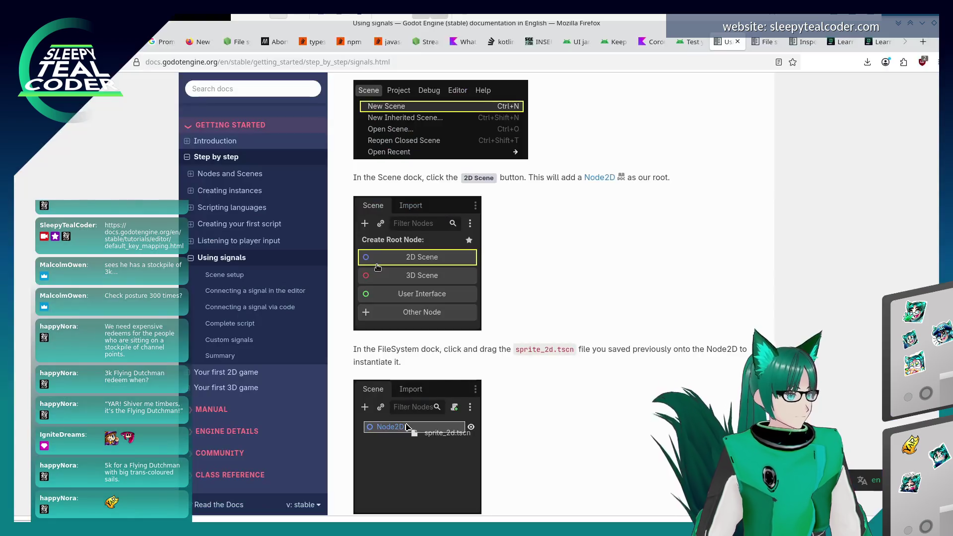
{"action": "scroll", "coordinate": [433, 275], "scroll_direction": "down", "scroll_amount": 3}
{"action": "scroll", "coordinate": [434, 275], "scroll_direction": "down", "scroll_amount": 2}
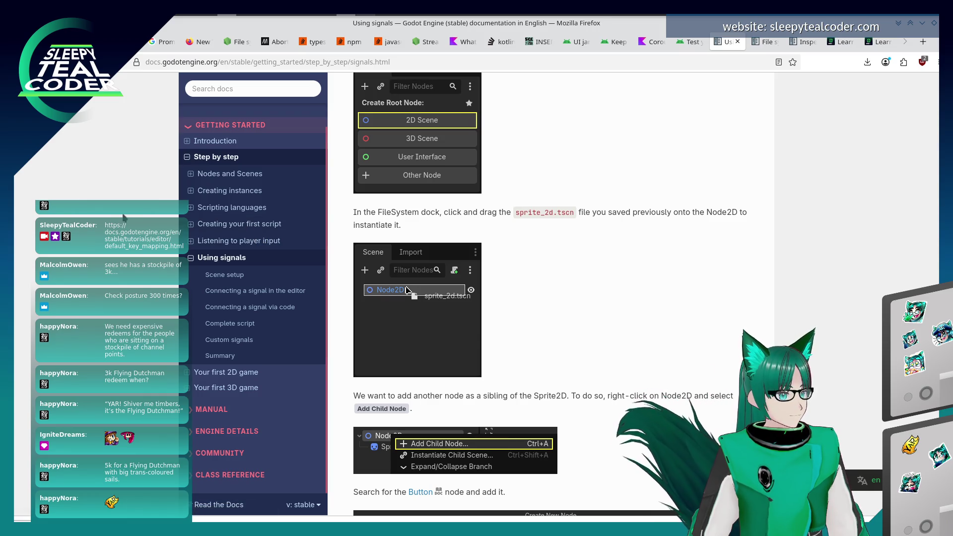
{"action": "scroll", "coordinate": [474, 342], "scroll_direction": "up", "scroll_amount": 5}
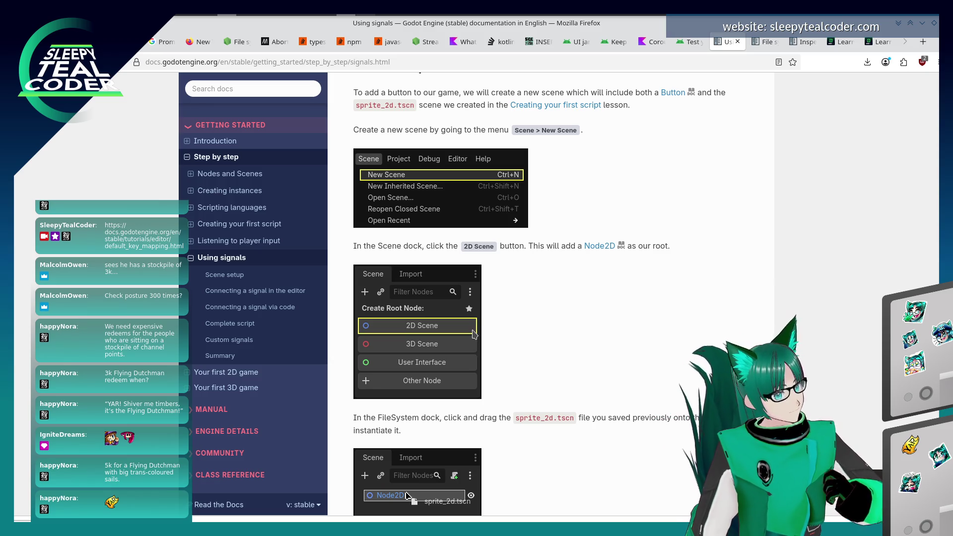
{"action": "key", "text": "alt+Tab"}
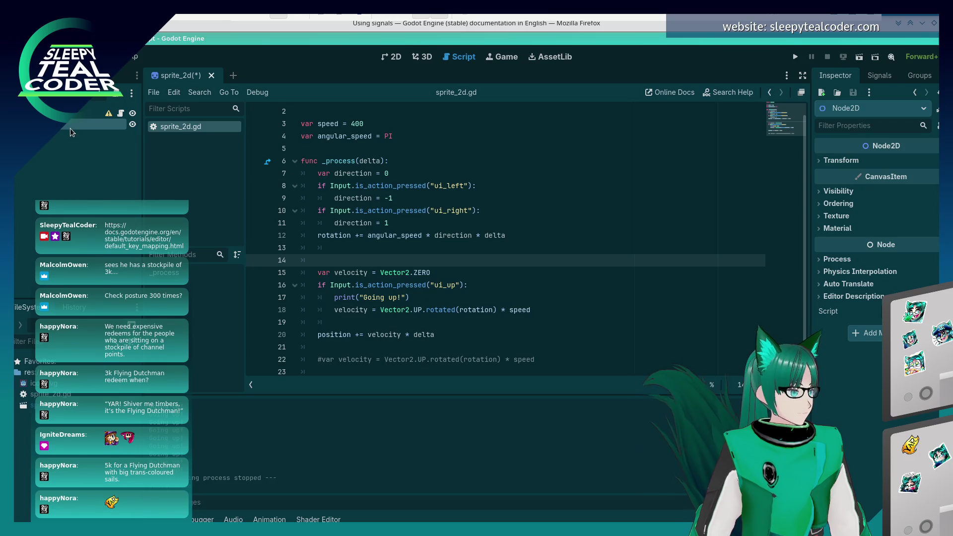
{"action": "right_click", "coordinate": [70, 128]}
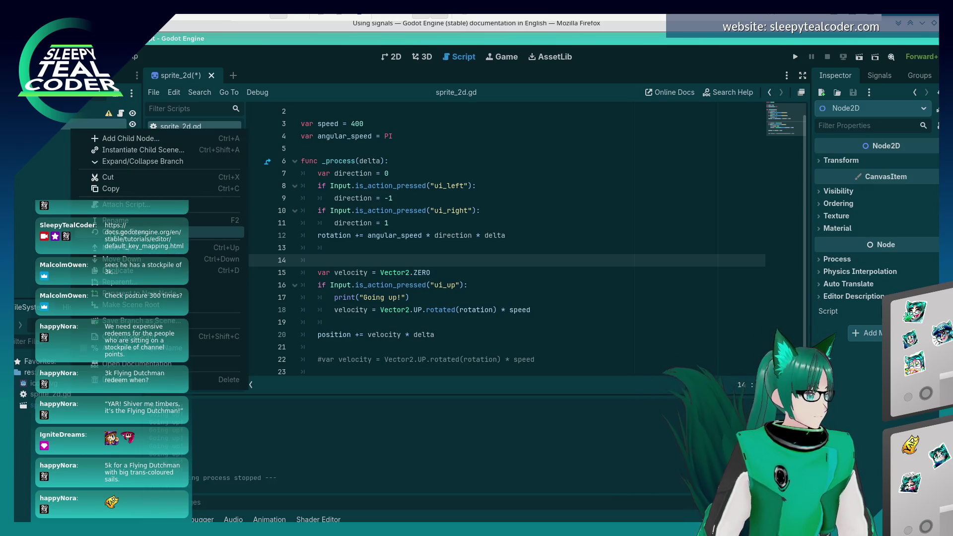
{"action": "left_click", "coordinate": [122, 380]}
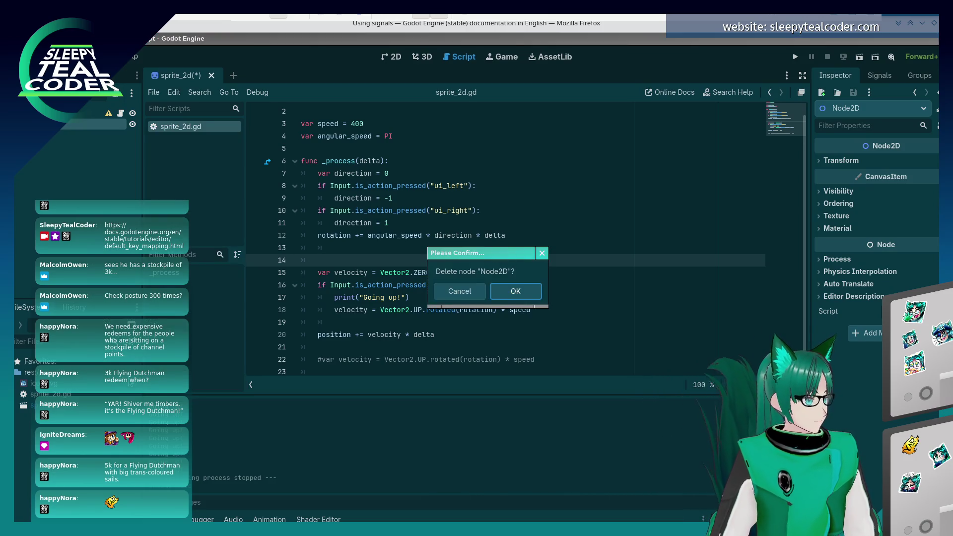
{"action": "left_click", "coordinate": [516, 294]}
Create a new scene with a Node2D as its root.
{"action": "key", "text": "ctrl+n"}
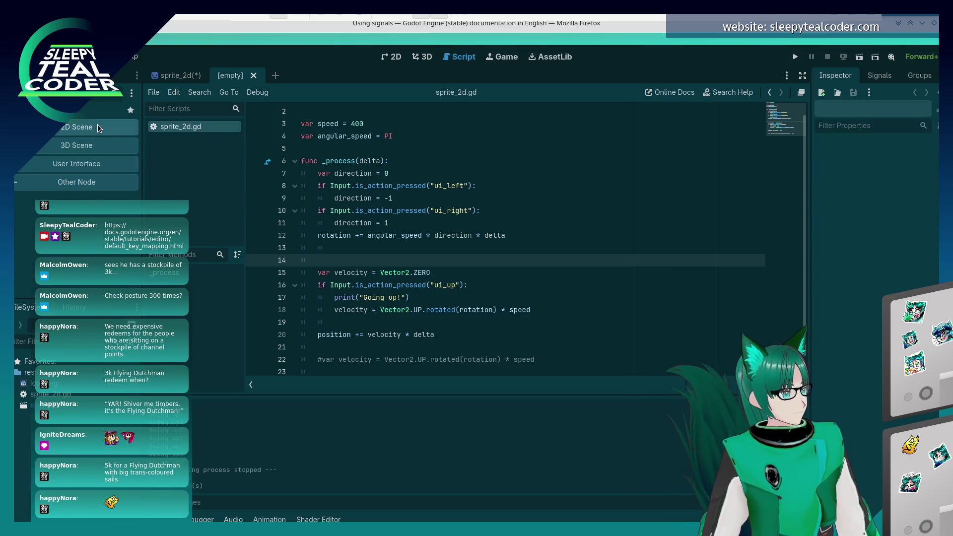
{"action": "left_click", "coordinate": [98, 125]}
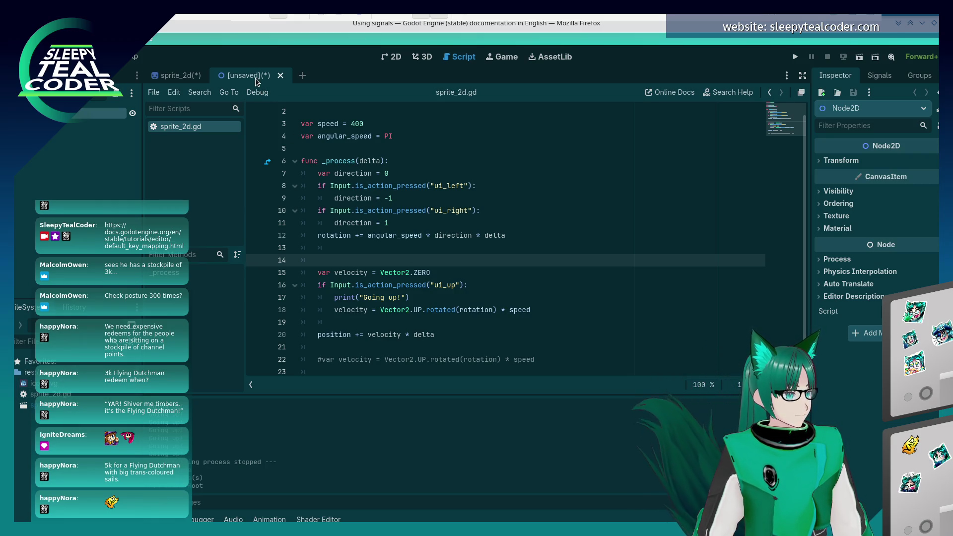
{"action": "key", "text": "alt+Tab"}
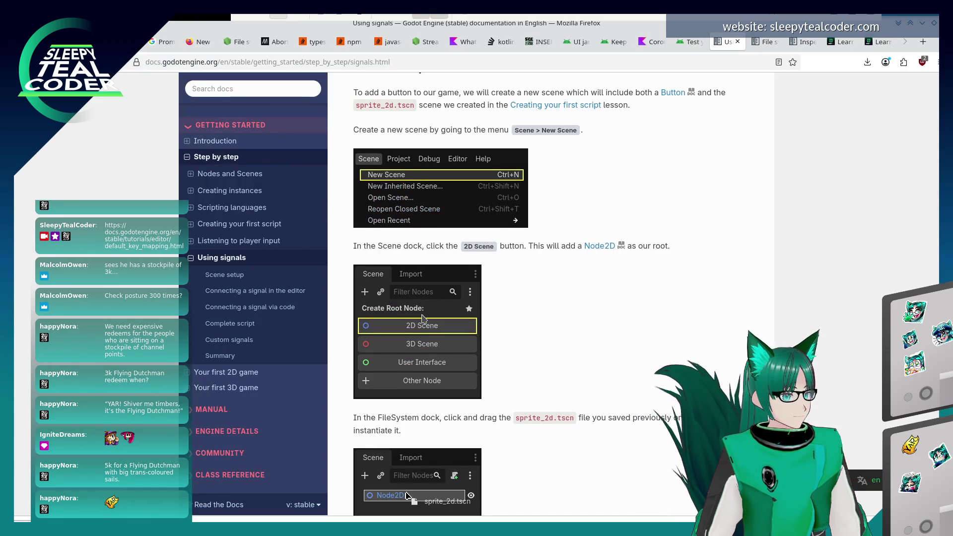
{"action": "scroll", "coordinate": [424, 318], "scroll_direction": "down", "scroll_amount": 3}
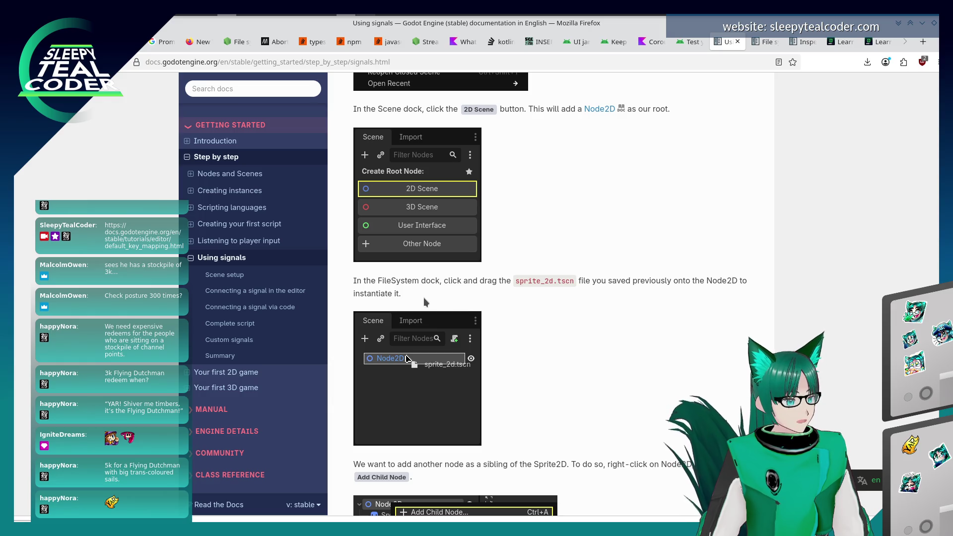
{"action": "key", "text": "alt+Tab"}
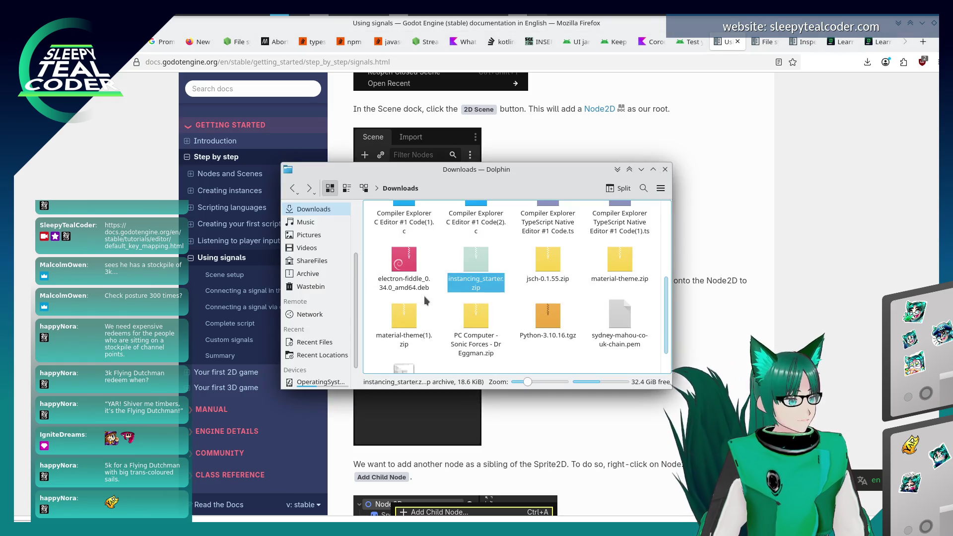
{"action": "left_click", "coordinate": [720, 259]}
{"action": "key", "text": "alt+Tab"}
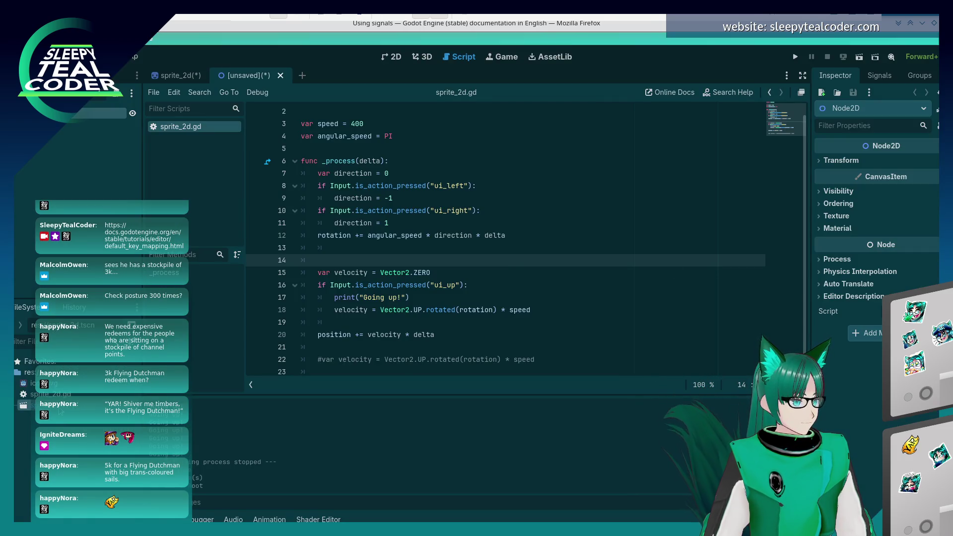
Instance sprite_2d.tscn under Node2D, then review the tutorial again.
{"action": "left_click", "coordinate": [80, 124]}
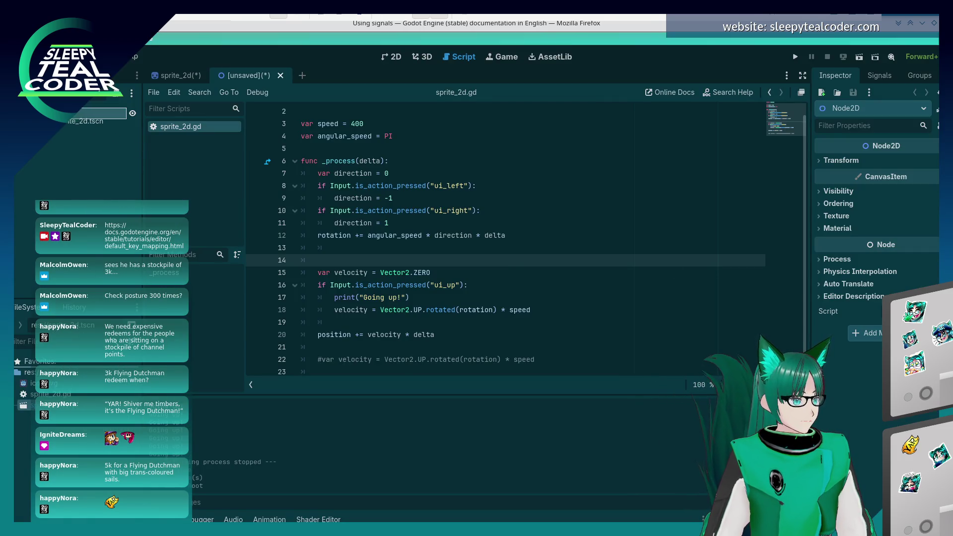
{"action": "left_click", "coordinate": [88, 241]}
{"action": "key", "text": "alt+Tab"}
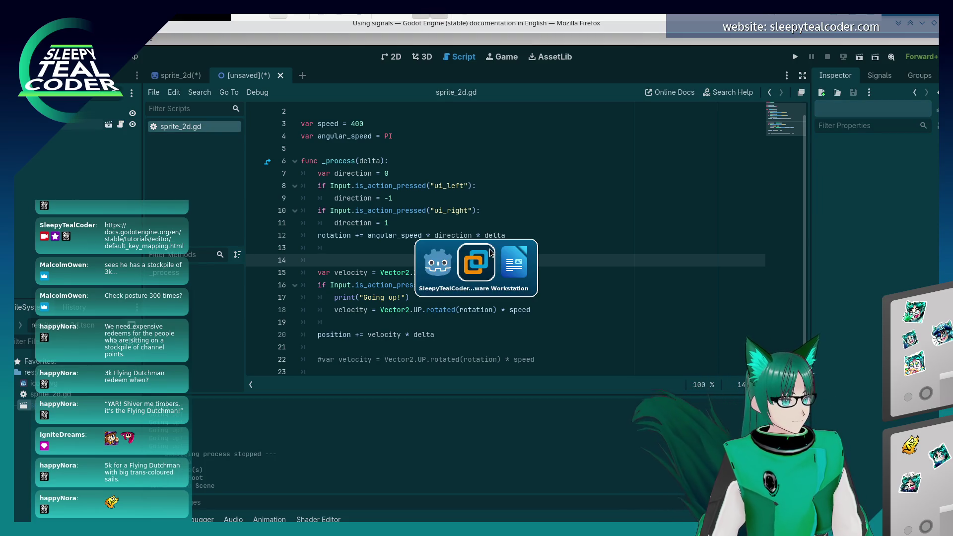
{"action": "scroll", "coordinate": [594, 306], "scroll_direction": "down", "scroll_amount": 3}
{"action": "scroll", "coordinate": [595, 307], "scroll_direction": "down", "scroll_amount": 2}
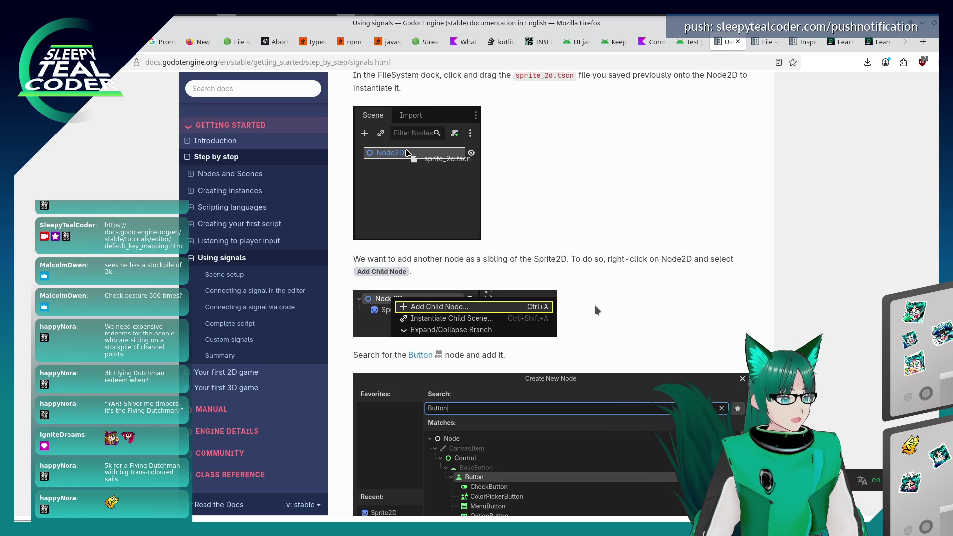
{"action": "key", "text": "alt+Tab"}
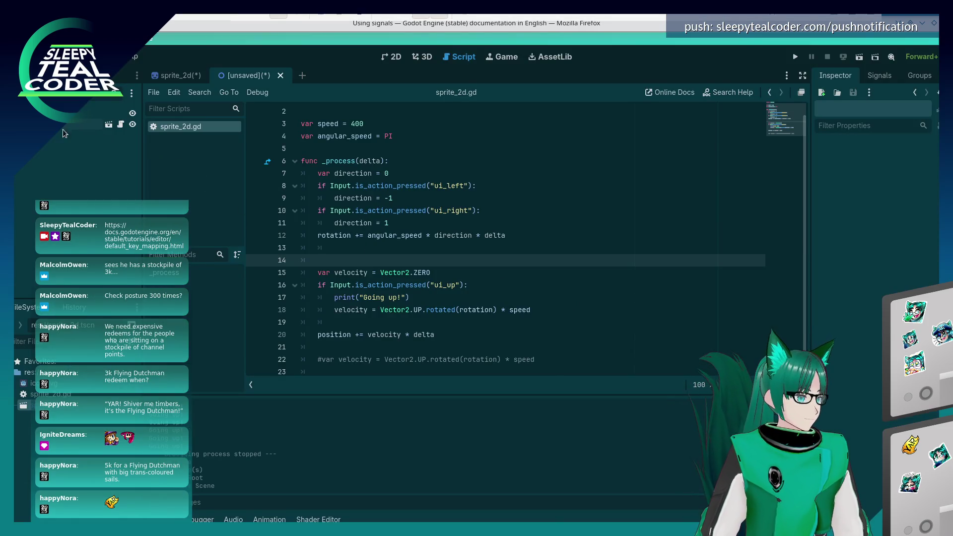
Start adding a child node to the root Node2D while rereading the tutorial.
{"action": "key", "text": "alt+Tab"}
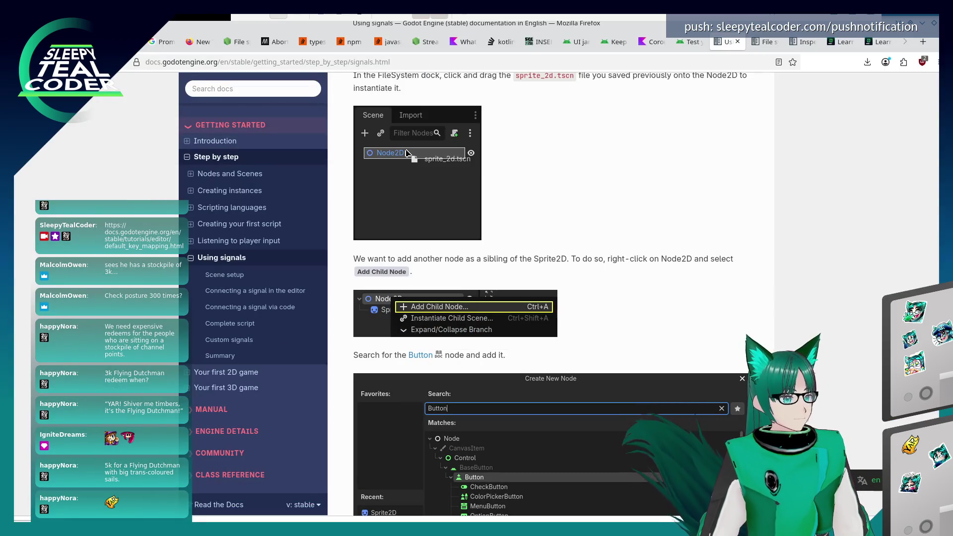
{"action": "key", "text": "alt+Tab"}
{"action": "right_click", "coordinate": [43, 114]}
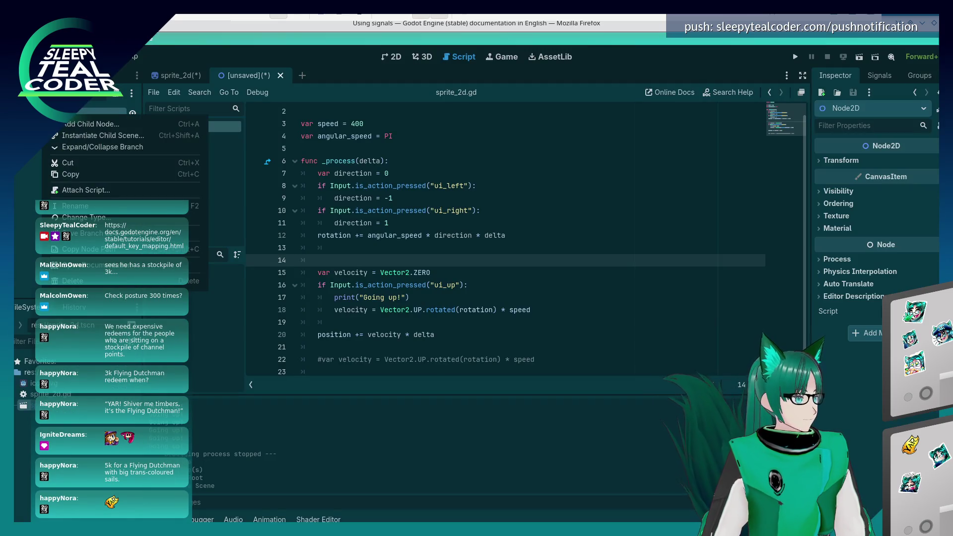
{"action": "left_click", "coordinate": [201, 122]}
{"action": "key", "text": "alt+Tab"}
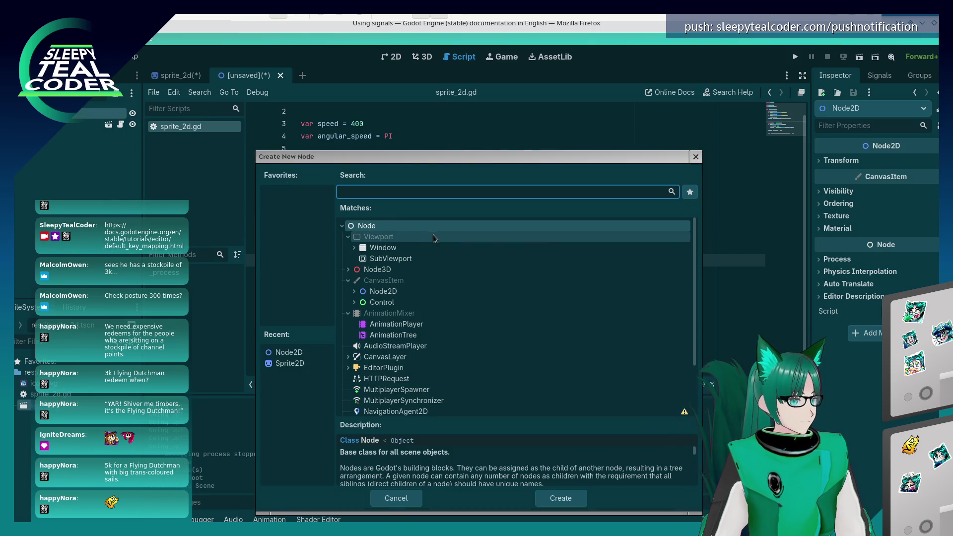
{"action": "left_click", "coordinate": [453, 265]}
{"action": "scroll", "coordinate": [462, 295], "scroll_direction": "down", "scroll_amount": 3}
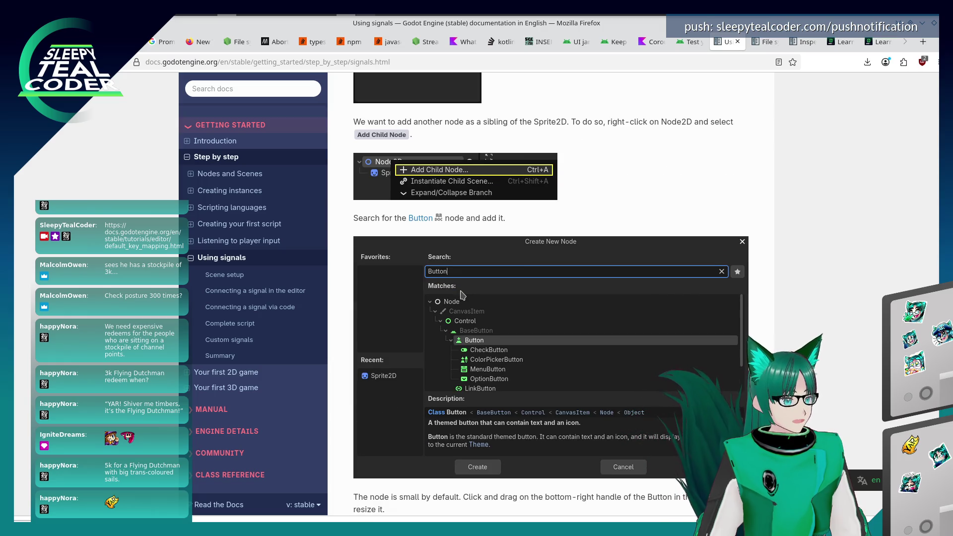
Create a Button node, then scroll the docs to the button-resizing instructions.
{"action": "key", "text": "alt+Tab"}
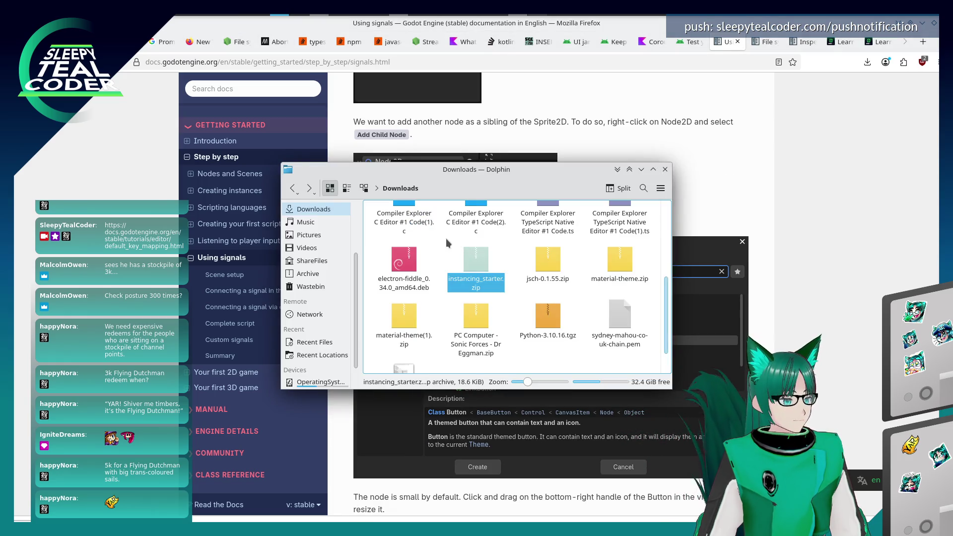
{"action": "key", "text": "alt+Tab"}
{"action": "left_click", "coordinate": [447, 243]}
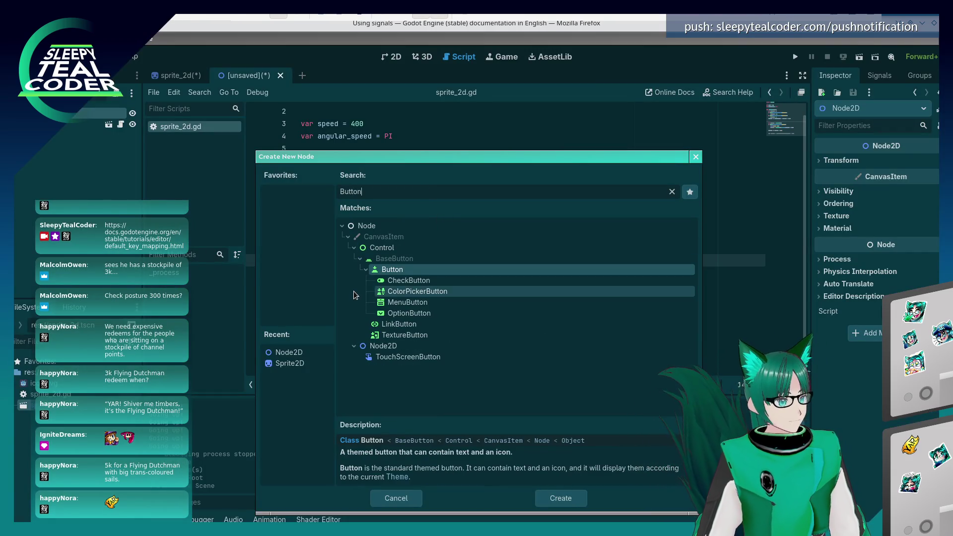
{"action": "left_click", "coordinate": [557, 498]}
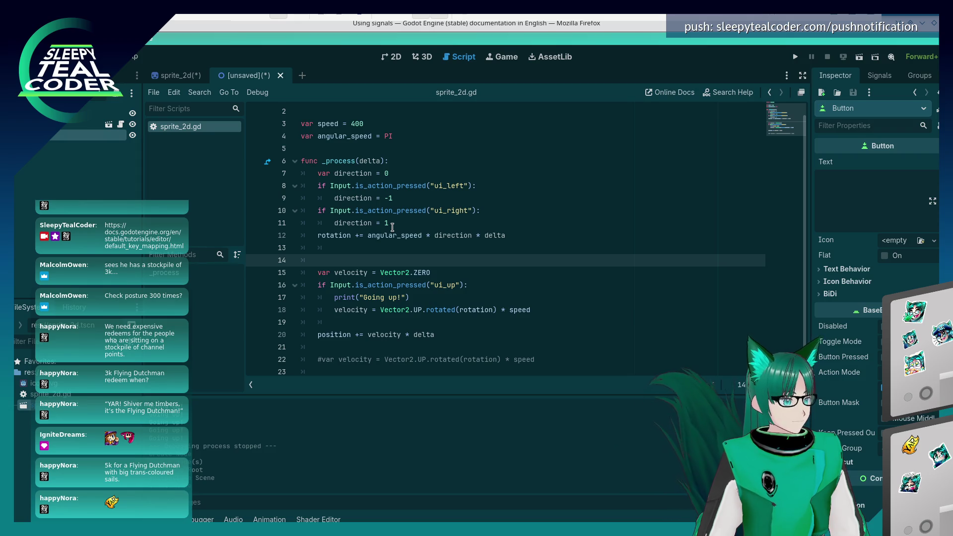
{"action": "key", "text": "alt+Tab"}
{"action": "scroll", "coordinate": [417, 308], "scroll_direction": "down", "scroll_amount": 2}
{"action": "scroll", "coordinate": [416, 307], "scroll_direction": "down", "scroll_amount": 4}
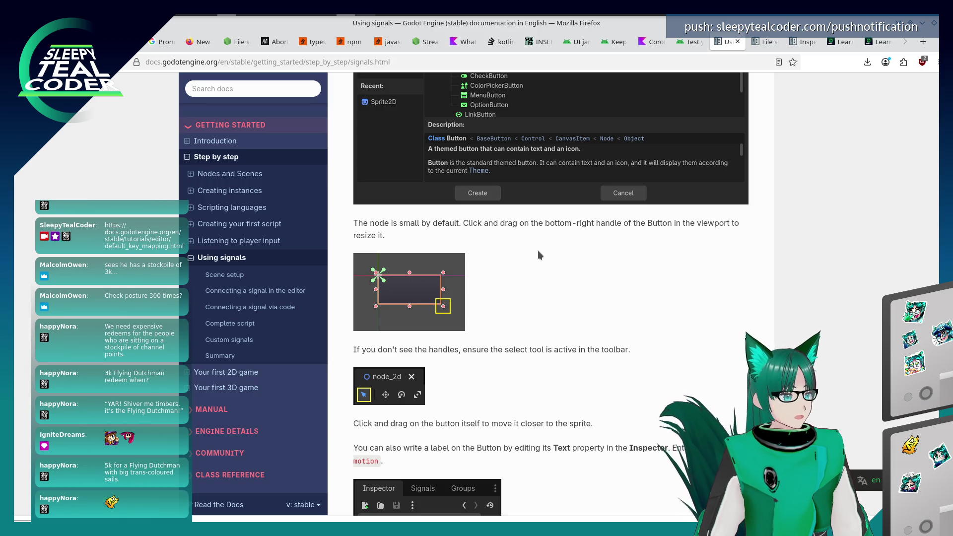
In the 2D view, drag the Button's corner handle to enlarge it to 135×39.
{"action": "key", "text": "alt+Tab"}
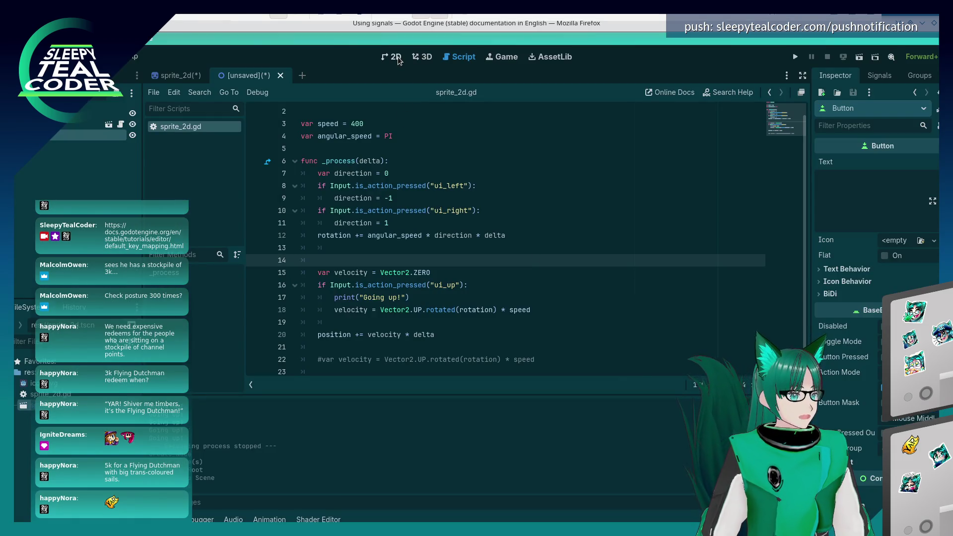
{"action": "left_click", "coordinate": [398, 61]}
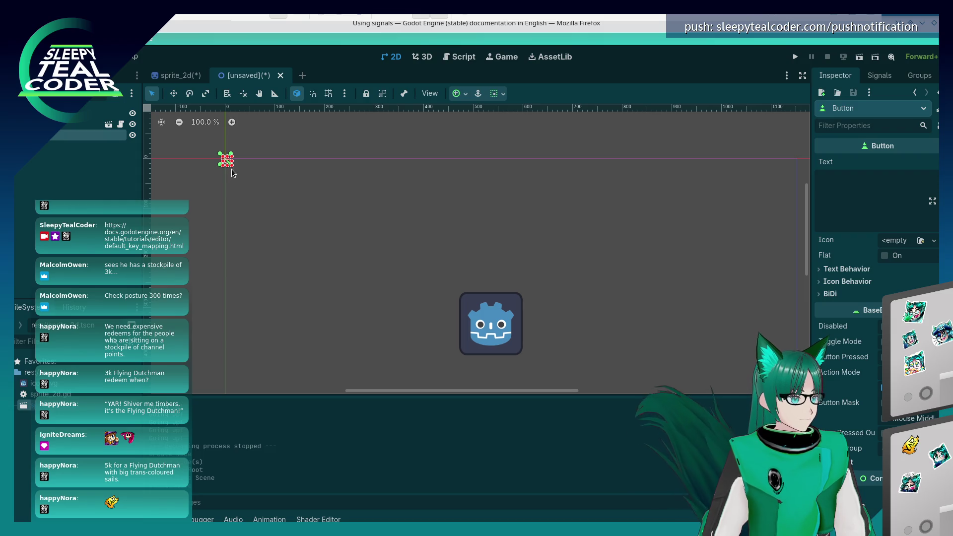
{"action": "left_click_drag", "start_coordinate": [231, 165], "coordinate": [295, 181]}
{"action": "key", "text": "alt+Tab"}
{"action": "scroll", "coordinate": [558, 311], "scroll_direction": "down", "scroll_amount": 3}
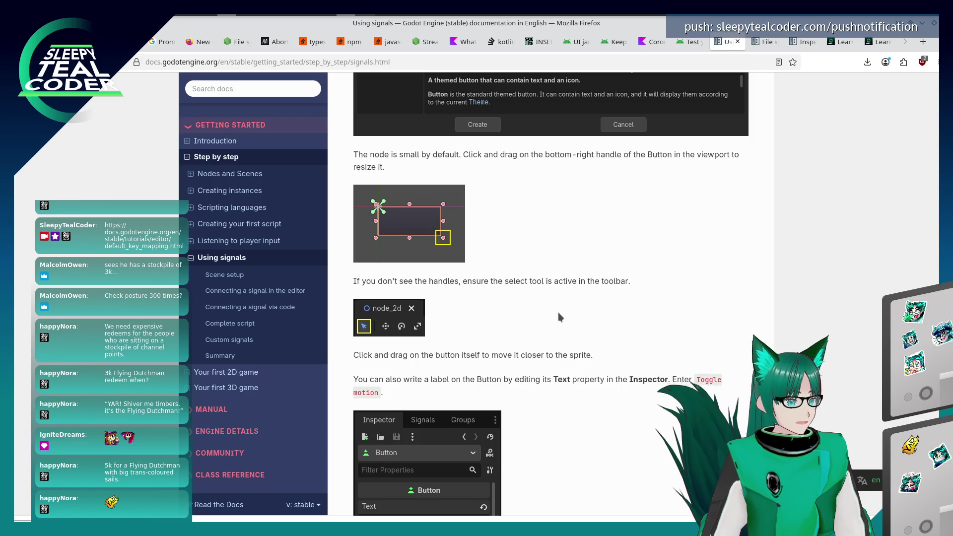
{"action": "key", "text": "alt+Tab"}
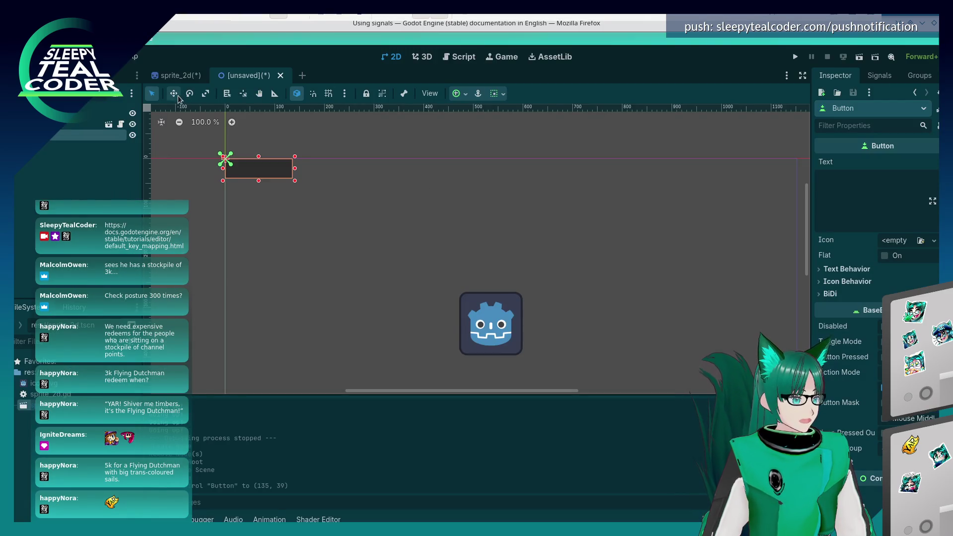
Switch from Move mode back to Select mode, check the docs, and reselect the Button.
{"action": "left_click", "coordinate": [174, 95]}
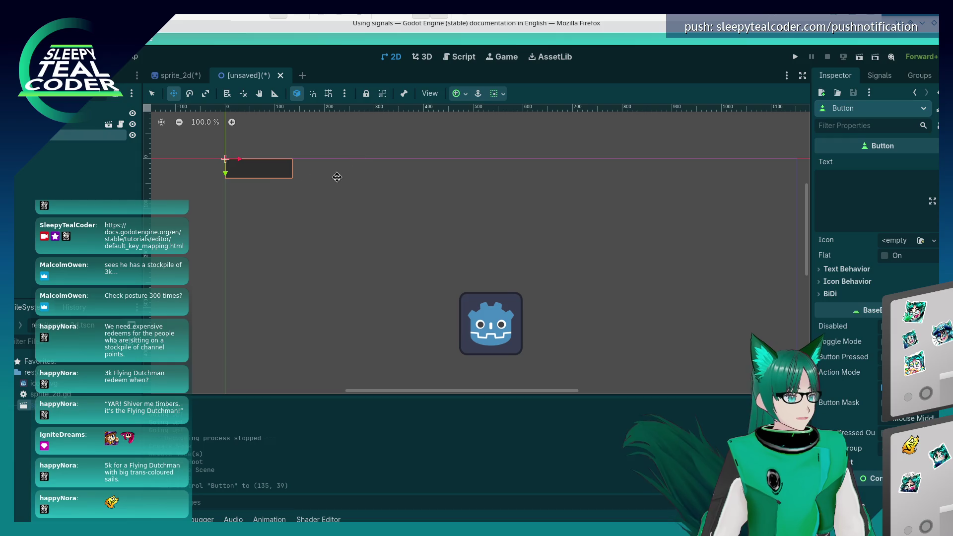
{"action": "left_click", "coordinate": [152, 94]}
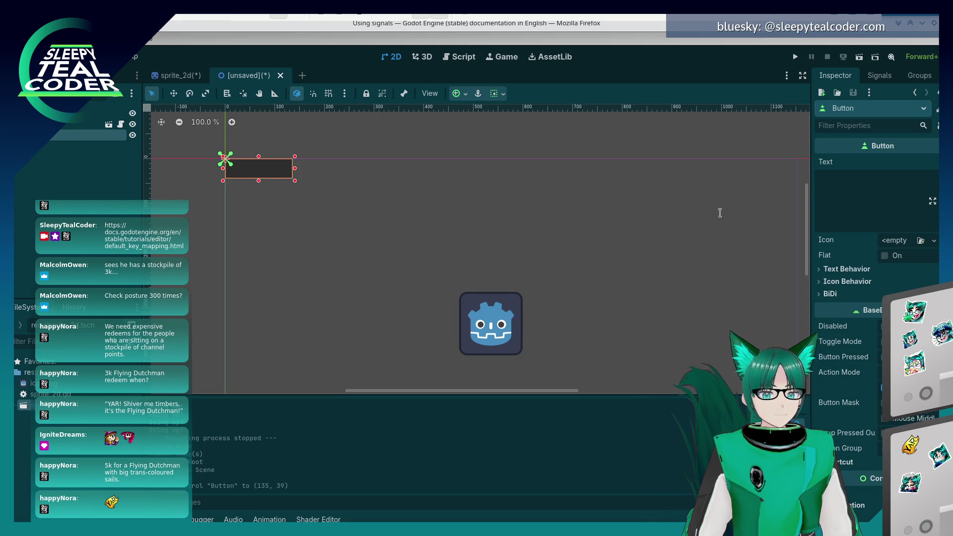
{"action": "left_click", "coordinate": [470, 221]}
{"action": "key", "text": "alt+Tab"}
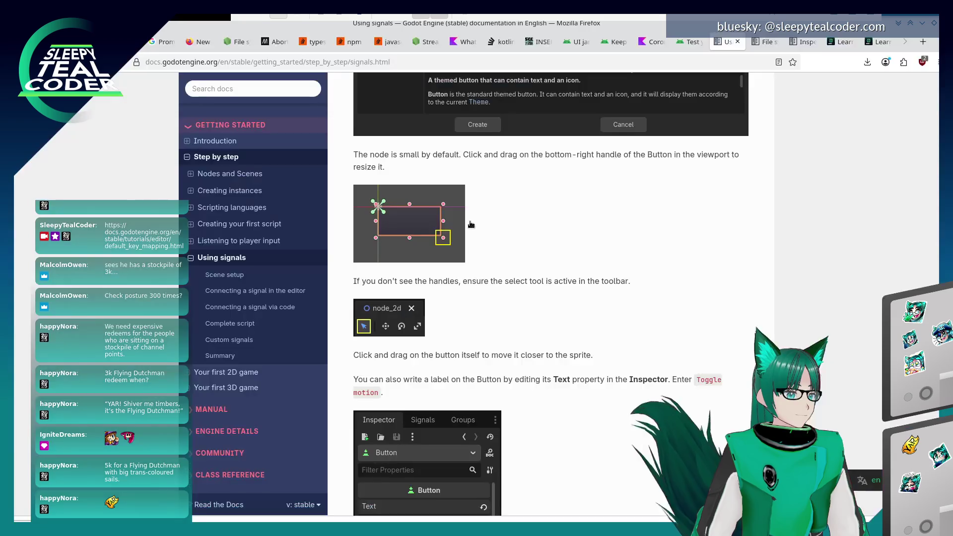
{"action": "scroll", "coordinate": [541, 332], "scroll_direction": "down", "scroll_amount": 2}
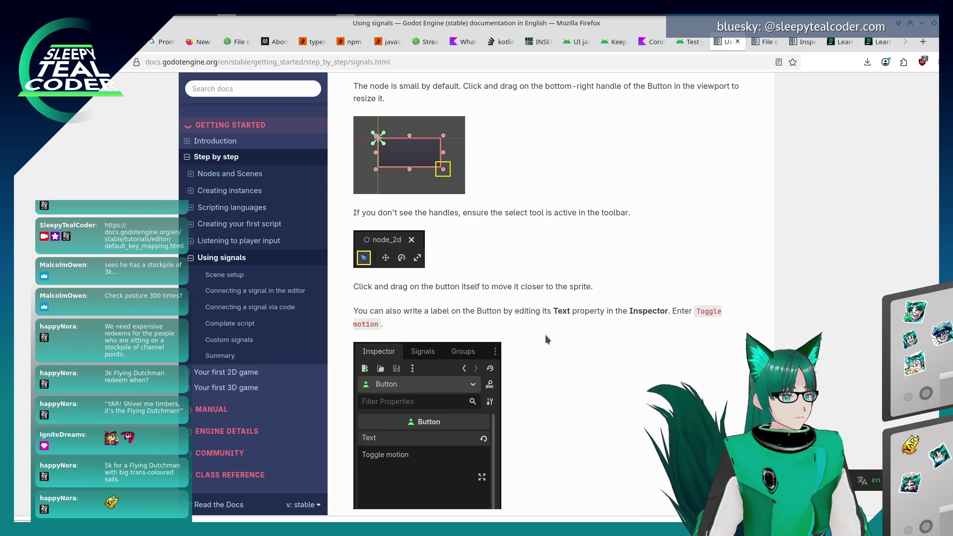
{"action": "scroll", "coordinate": [545, 334], "scroll_direction": "down", "scroll_amount": 4}
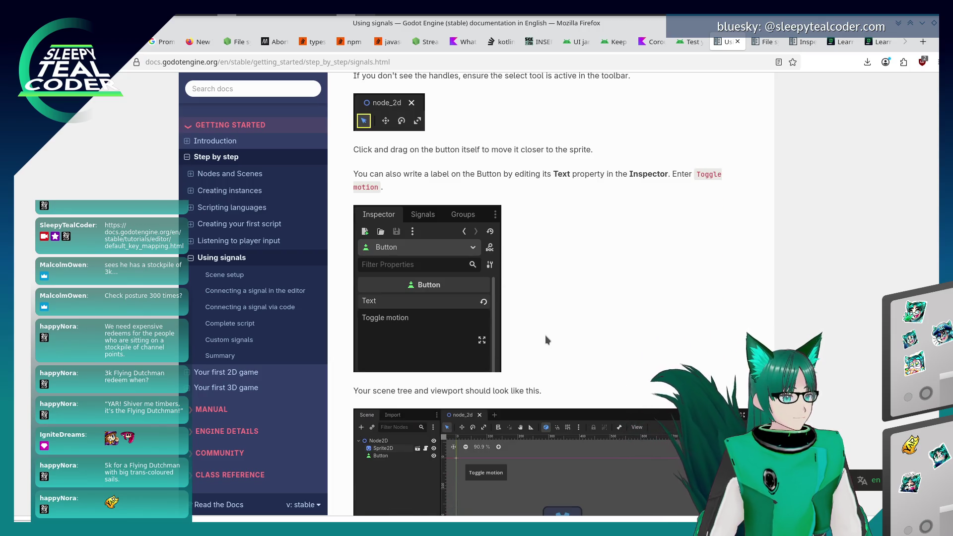
{"action": "key", "text": "alt+Tab"}
{"action": "left_click", "coordinate": [249, 174]}
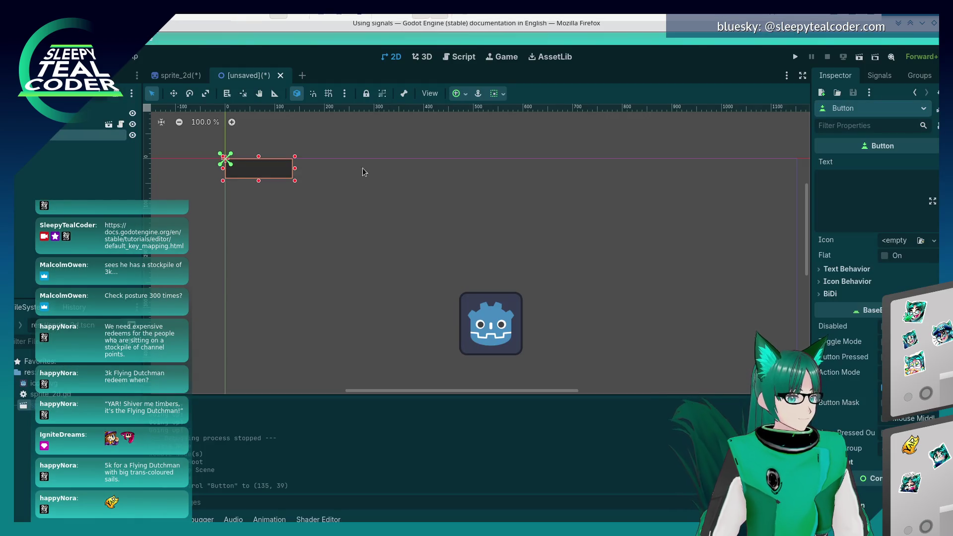
Set the Button's Text to 'Toggle Motion' in the Inspector.
{"action": "left_click", "coordinate": [862, 192]}
{"action": "type", "text": "Tog"}
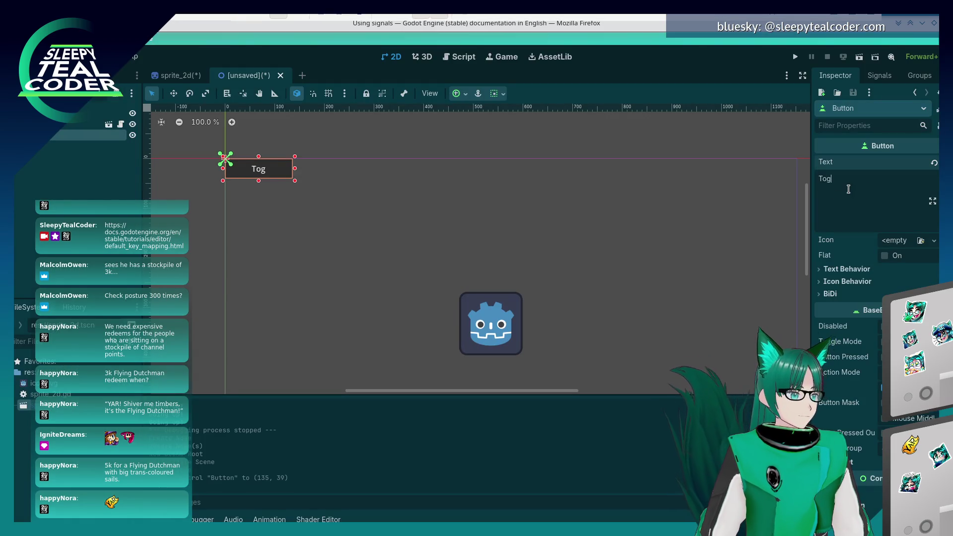
{"action": "type", "text": "gle Mot"}
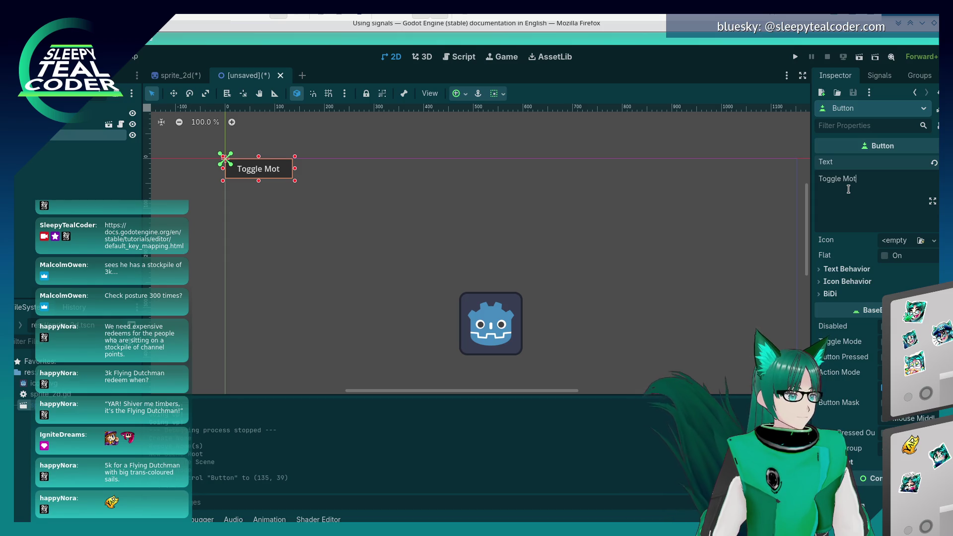
{"action": "type", "text": "ion"}
{"action": "left_click", "coordinate": [439, 243]}
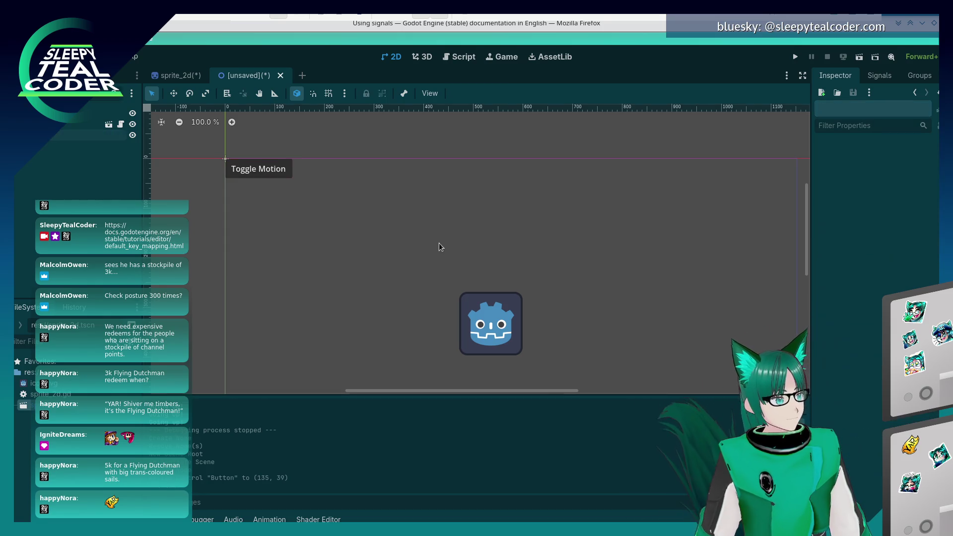
{"action": "key", "text": "alt+Tab"}
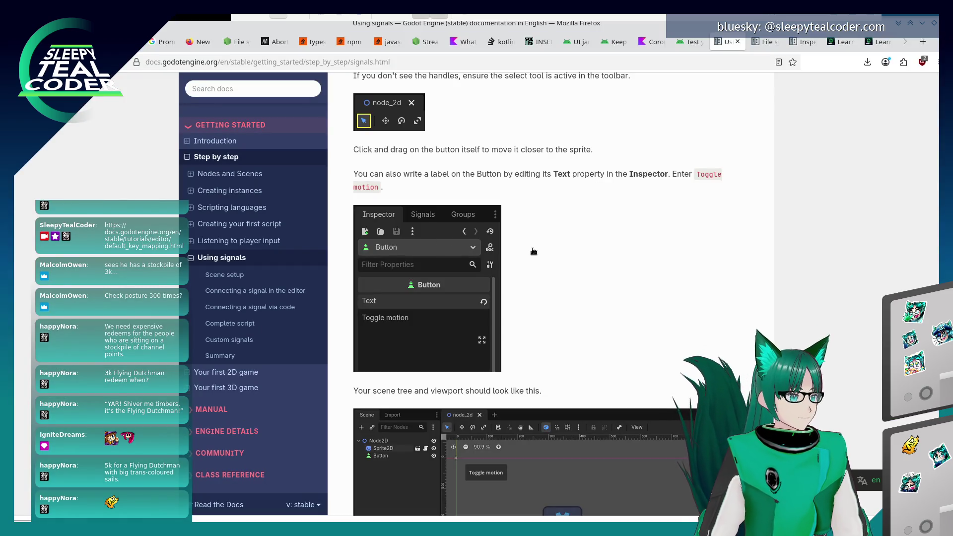
{"action": "scroll", "coordinate": [532, 254], "scroll_direction": "down", "scroll_amount": 3}
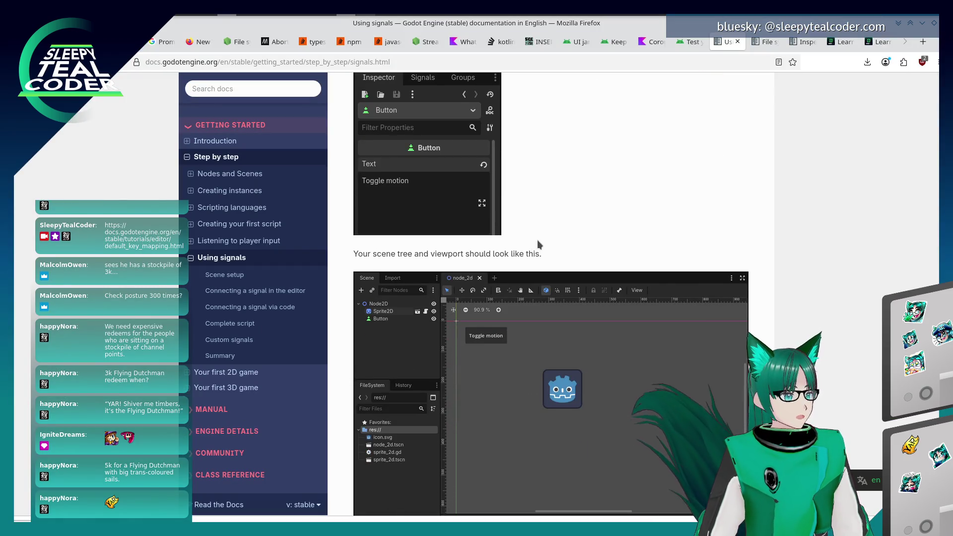
{"action": "key", "text": "alt+Tab"}
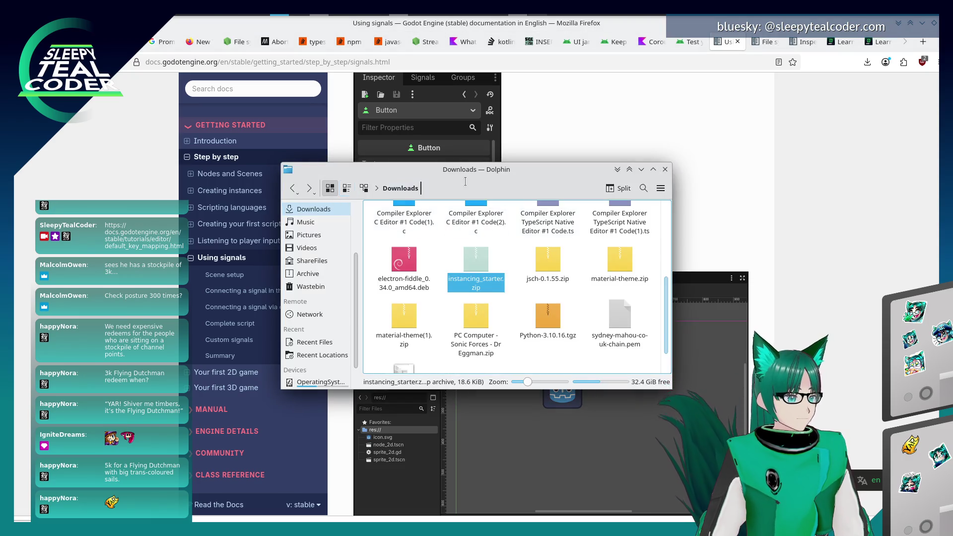
{"action": "key", "text": "Escape"}
{"action": "key", "text": "alt+Tab"}
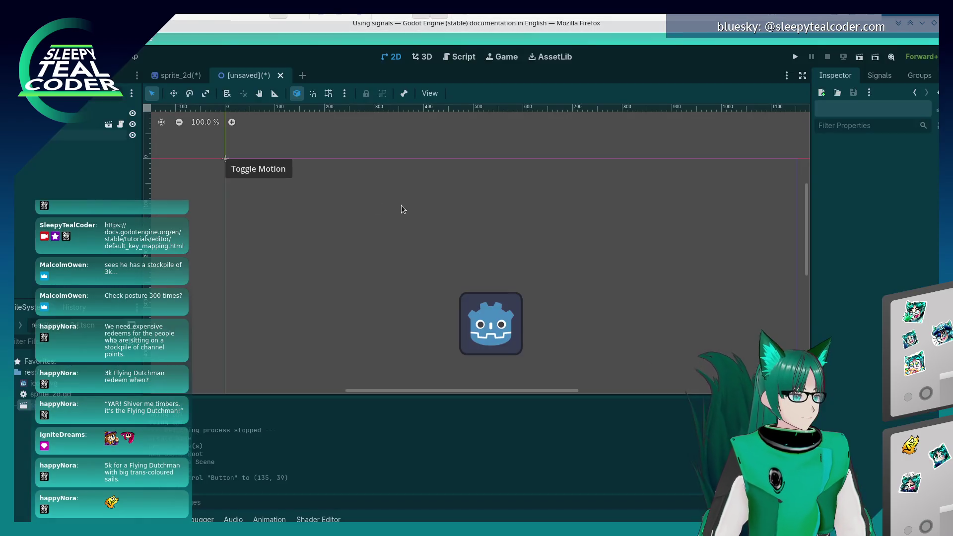
Move the button and Godot icon sprite closer, then scroll the docs to connecting signals.
{"action": "left_click_drag", "start_coordinate": [290, 169], "coordinate": [300, 179]}
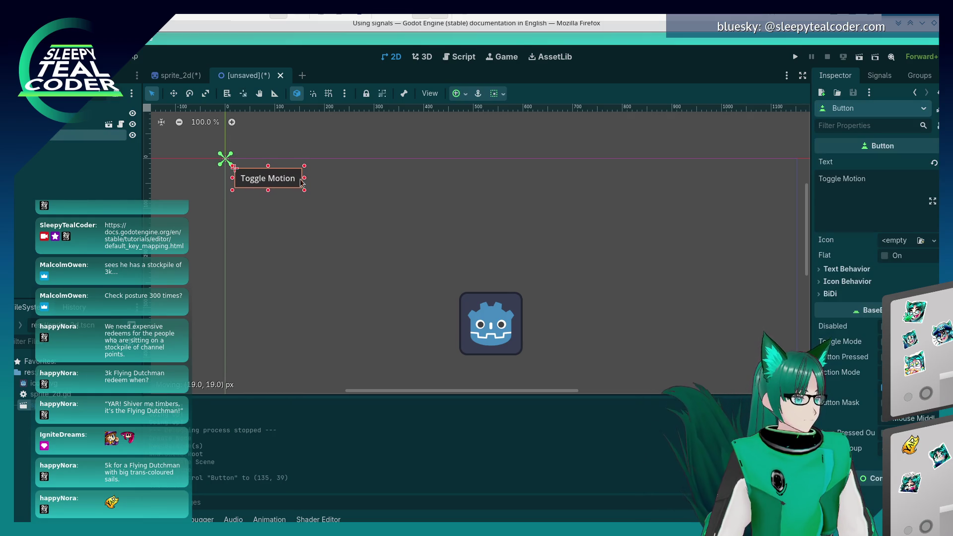
{"action": "left_click_drag", "start_coordinate": [499, 320], "coordinate": [370, 269]}
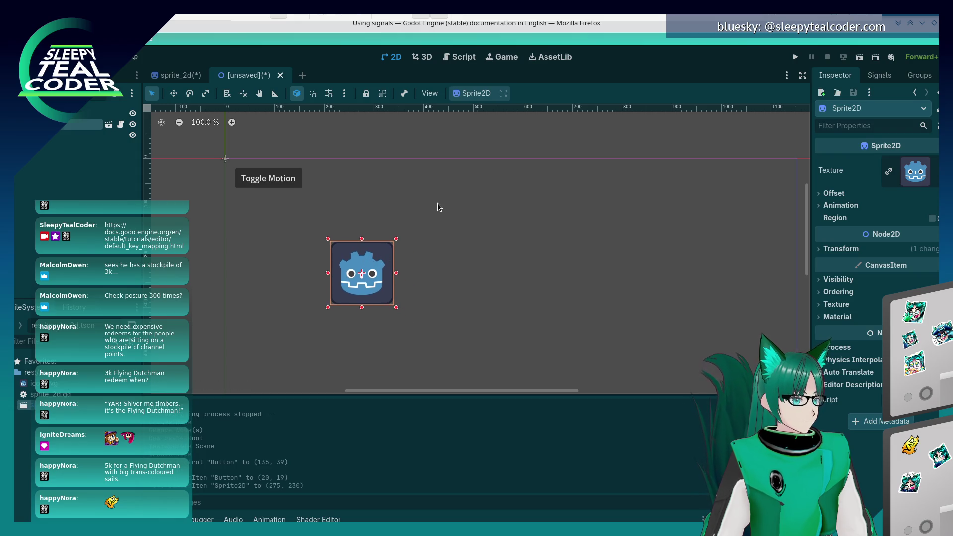
{"action": "left_click", "coordinate": [664, 293]}
{"action": "key", "text": "alt+Tab"}
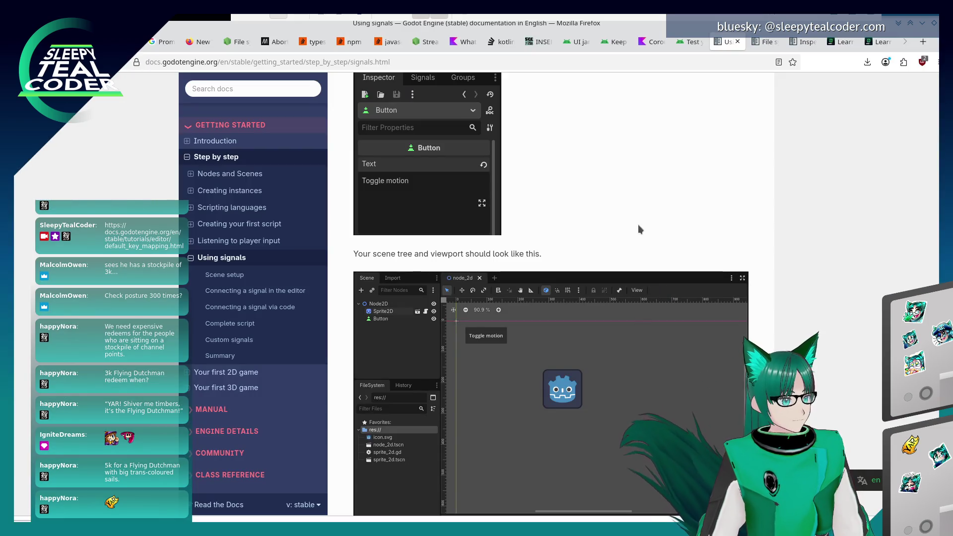
{"action": "scroll", "coordinate": [639, 226], "scroll_direction": "down", "scroll_amount": 2}
{"action": "scroll", "coordinate": [641, 228], "scroll_direction": "down", "scroll_amount": 3}
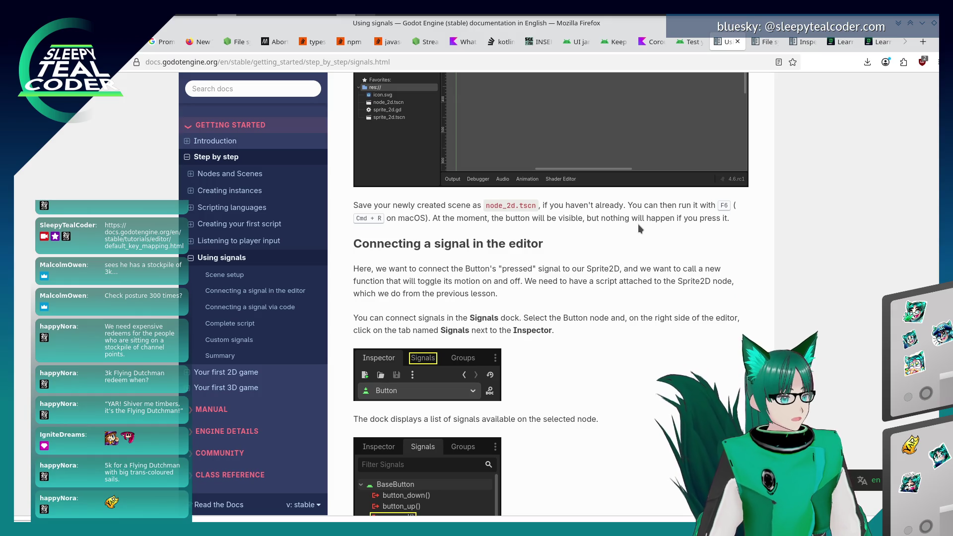
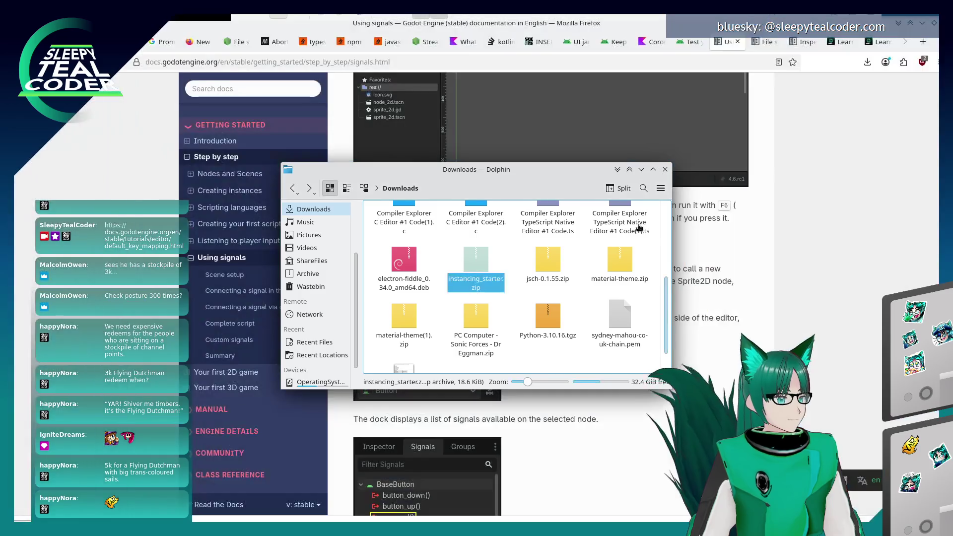
Scroll the docs to 'Connecting a signal in the editor', return to Godot, and run with F5.
{"action": "key", "text": "alt+Tab"}
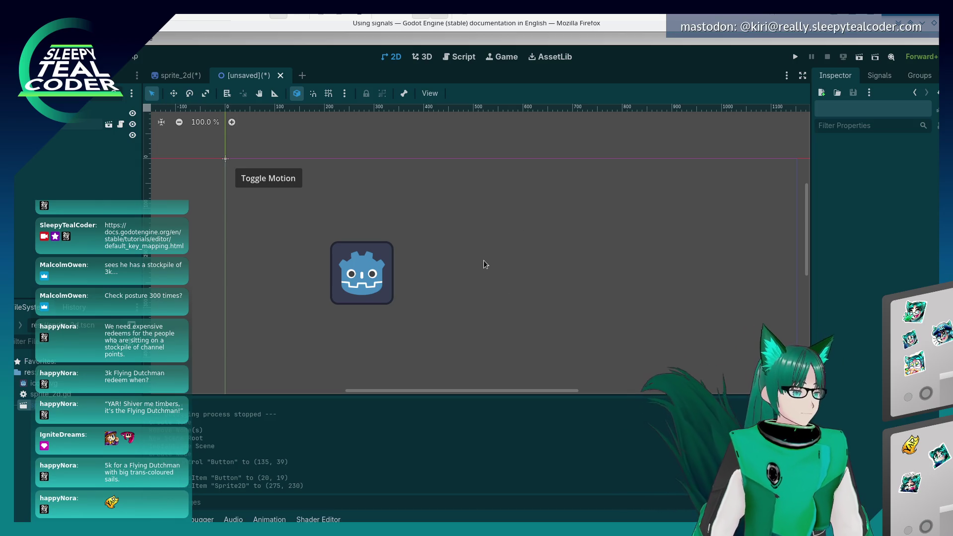
{"action": "key", "text": "alt+Tab"}
{"action": "left_click", "coordinate": [756, 273]}
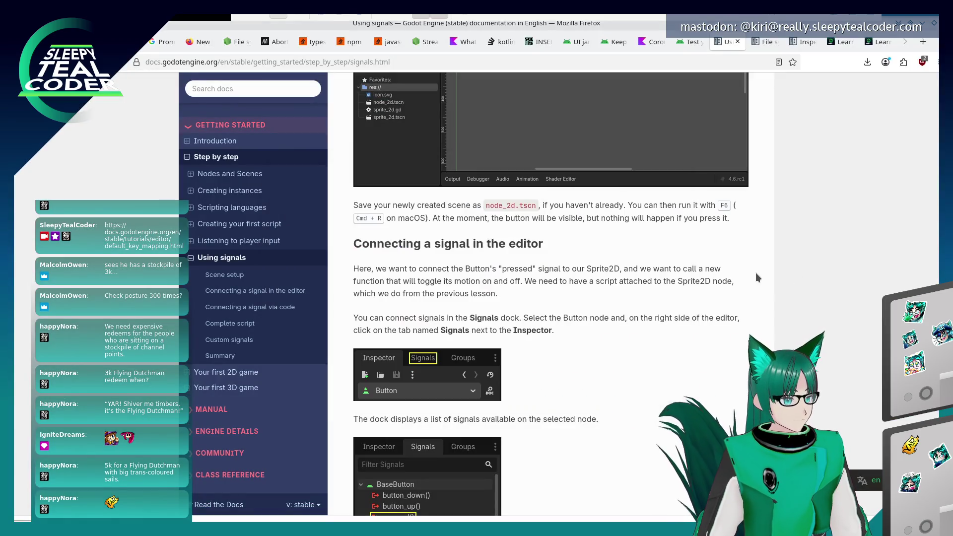
{"action": "scroll", "coordinate": [579, 273], "scroll_direction": "down", "scroll_amount": 2}
{"action": "scroll", "coordinate": [578, 267], "scroll_direction": "down", "scroll_amount": 2}
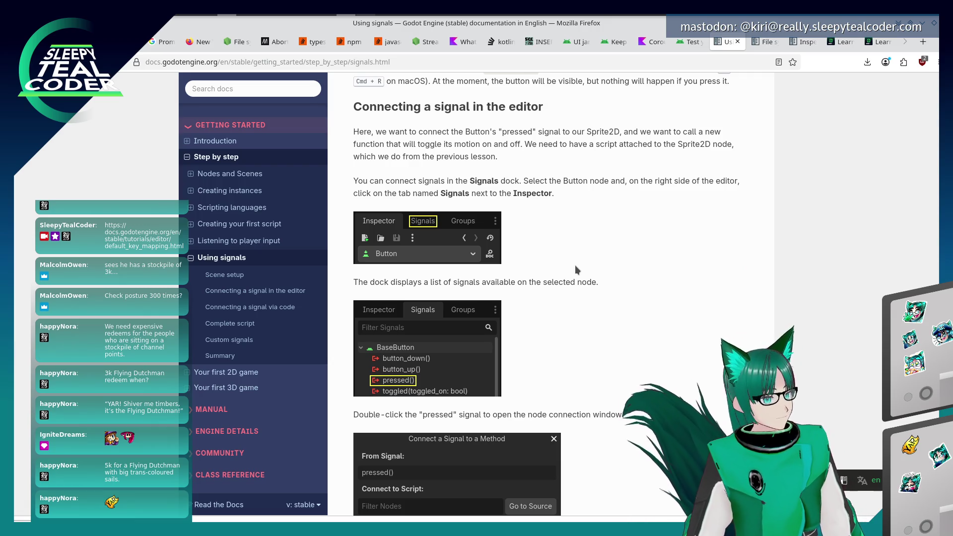
{"action": "key", "text": "alt+Tab"}
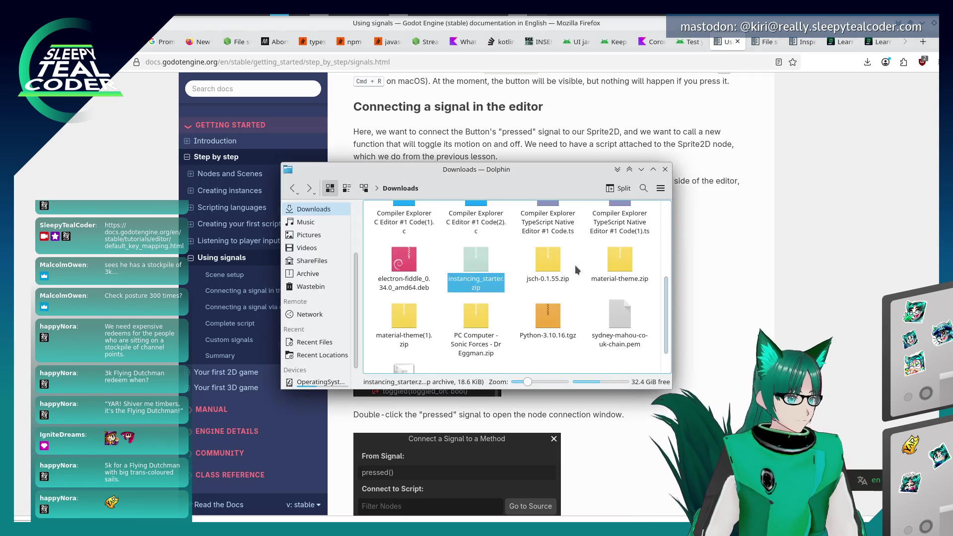
{"action": "key", "text": "F5"}
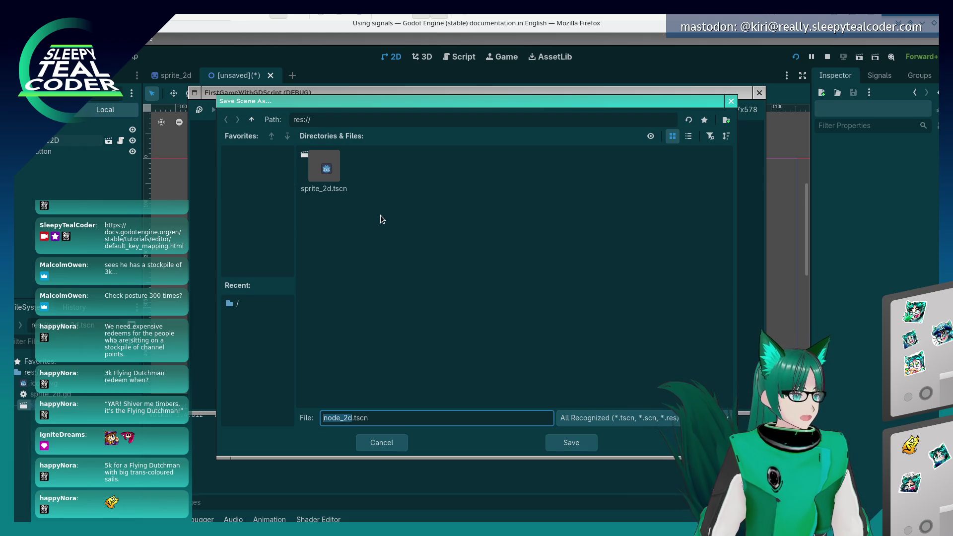
Save the new scene as node_2d.tscn, then run and stop the game twice.
{"action": "left_click", "coordinate": [588, 438]}
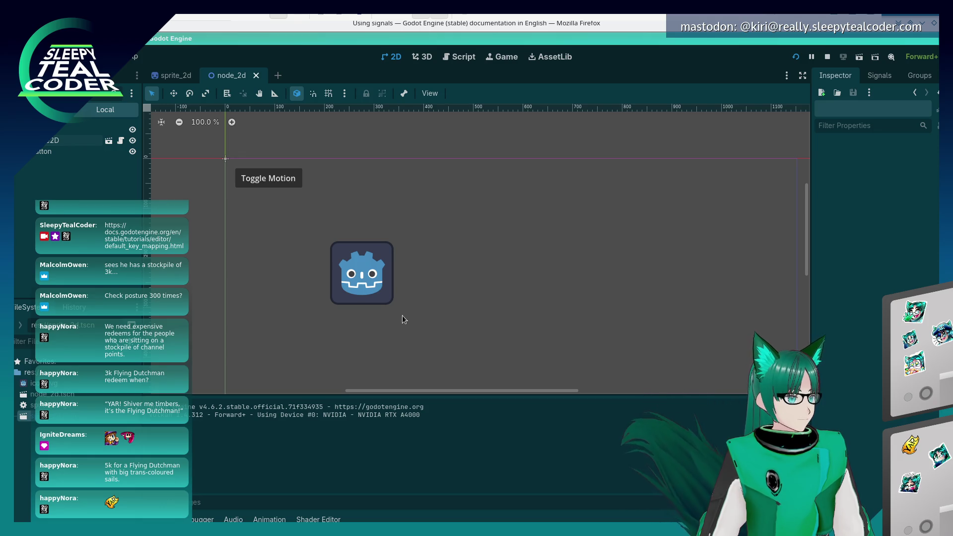
{"action": "key", "text": "alt+Tab"}
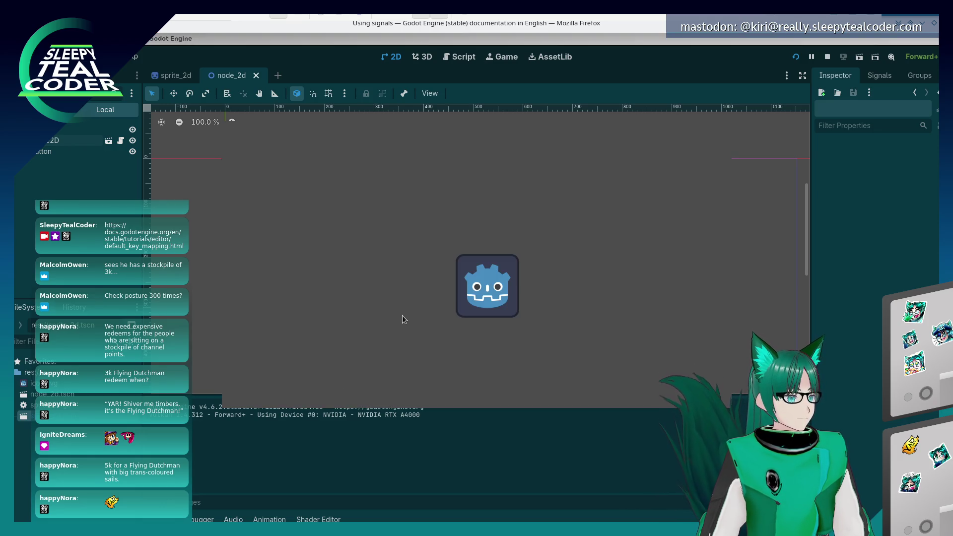
{"action": "key", "text": "F8"}
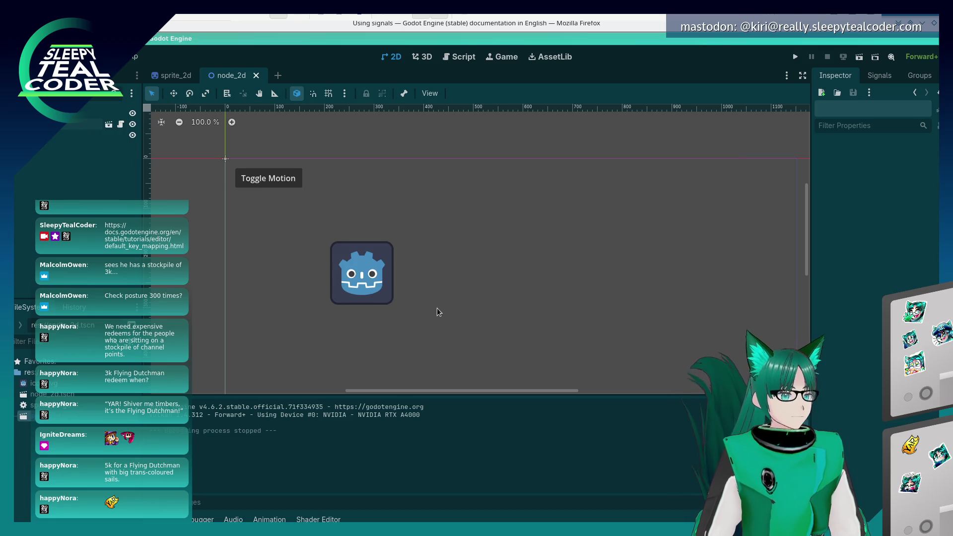
{"action": "key", "text": "F5"}
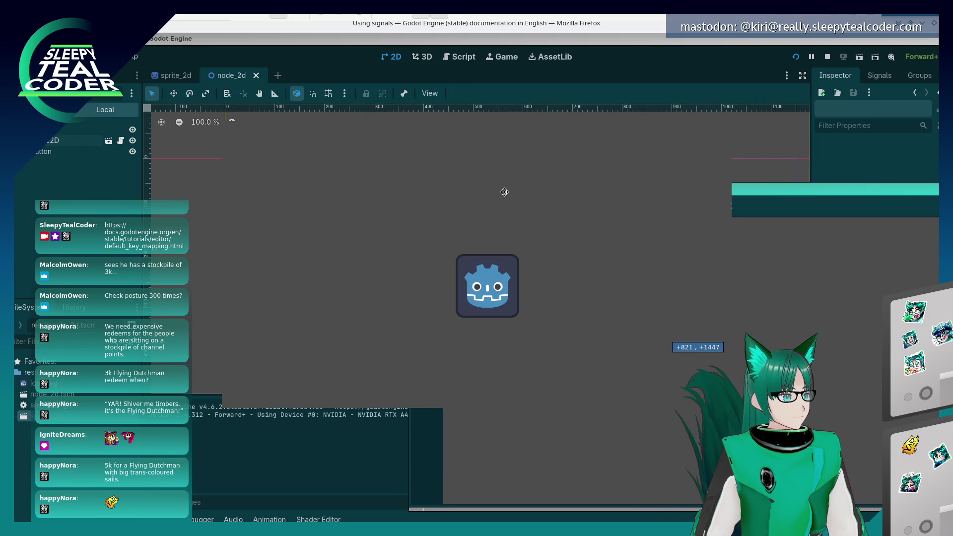
{"action": "key", "text": "F8"}
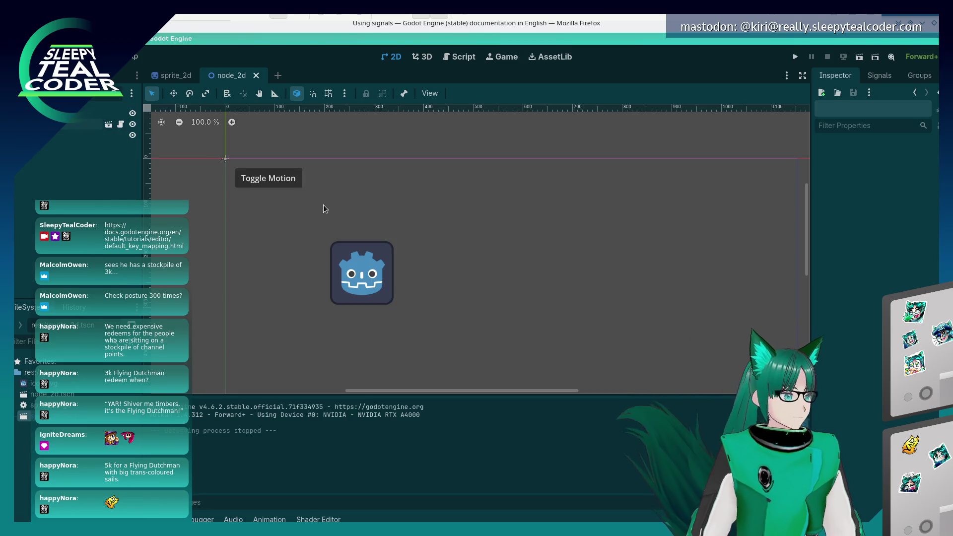
Drag the Toggle Motion button to just above the Godot icon and relaunch the game.
{"action": "left_click", "coordinate": [278, 179]}
{"action": "left_click_drag", "start_coordinate": [277, 179], "coordinate": [371, 225]}
{"action": "left_click", "coordinate": [365, 187]}
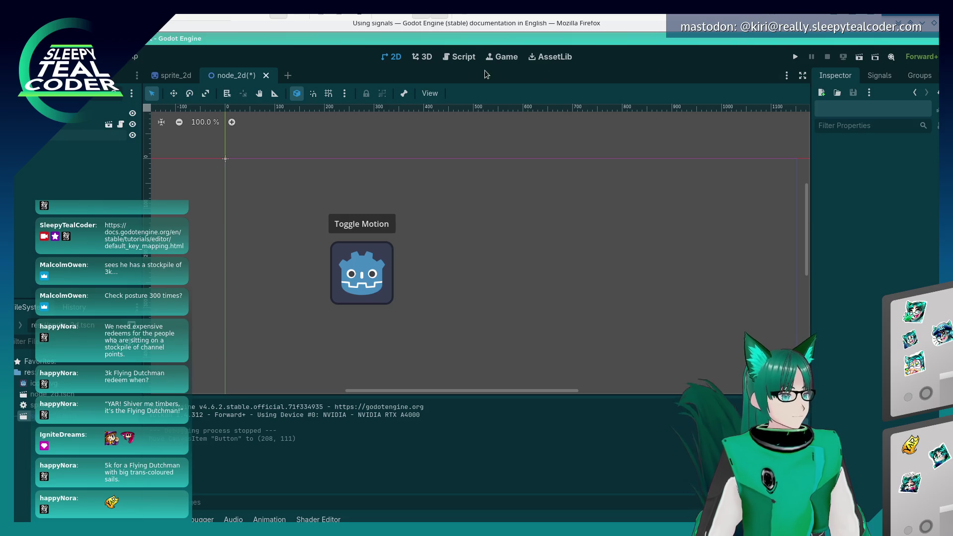
{"action": "left_click", "coordinate": [795, 57]}
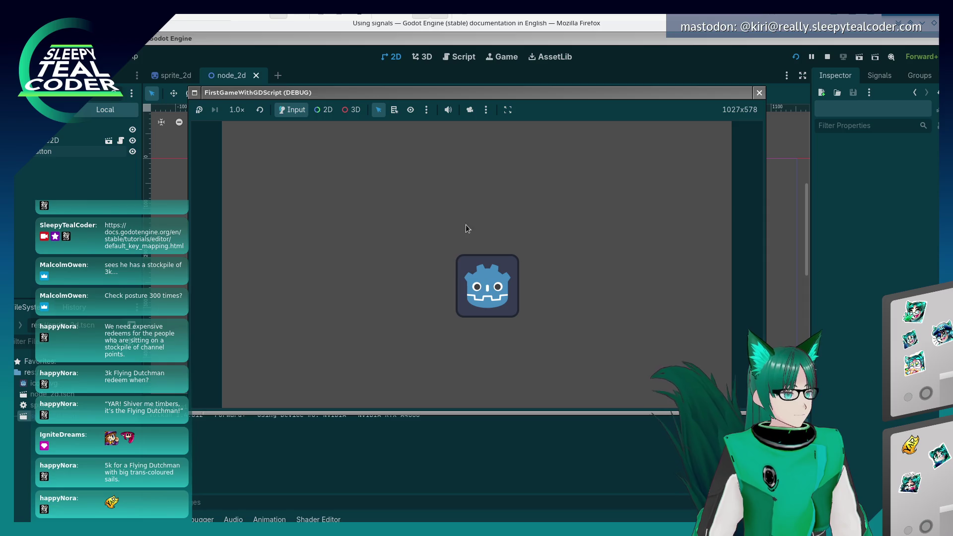
Try 2D node selection in the running game, moving its window and box-selecting nodes.
{"action": "left_click", "coordinate": [326, 111]}
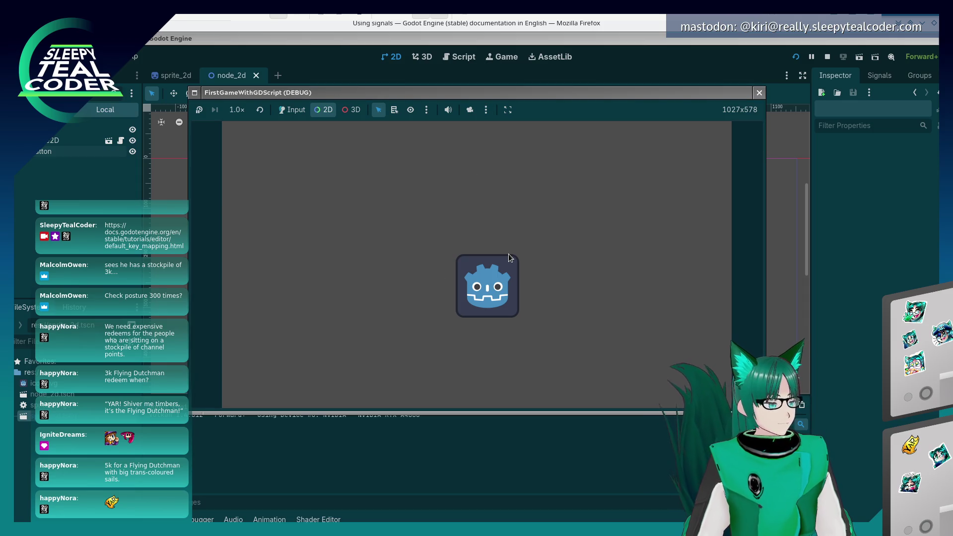
{"action": "left_click", "coordinate": [557, 97]}
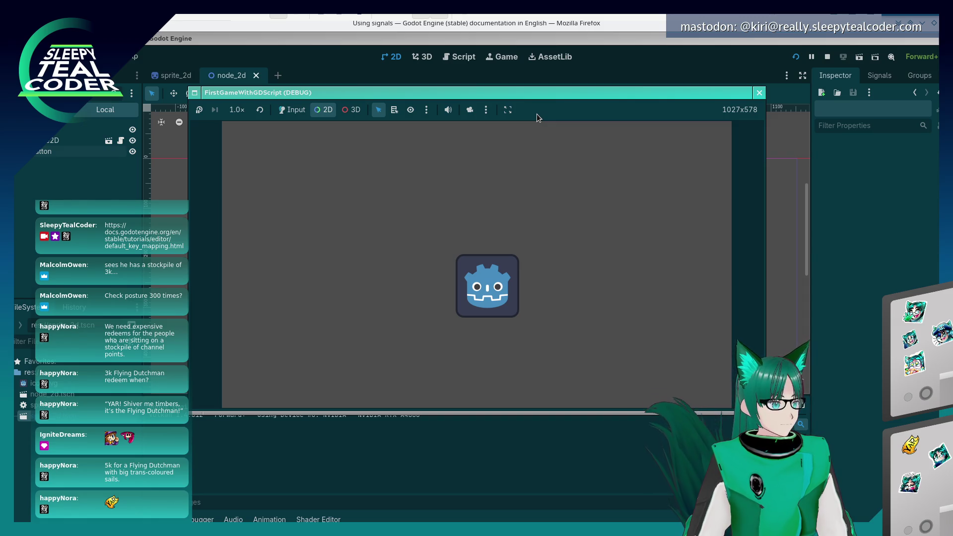
{"action": "left_click_drag", "start_coordinate": [530, 97], "coordinate": [694, 191]}
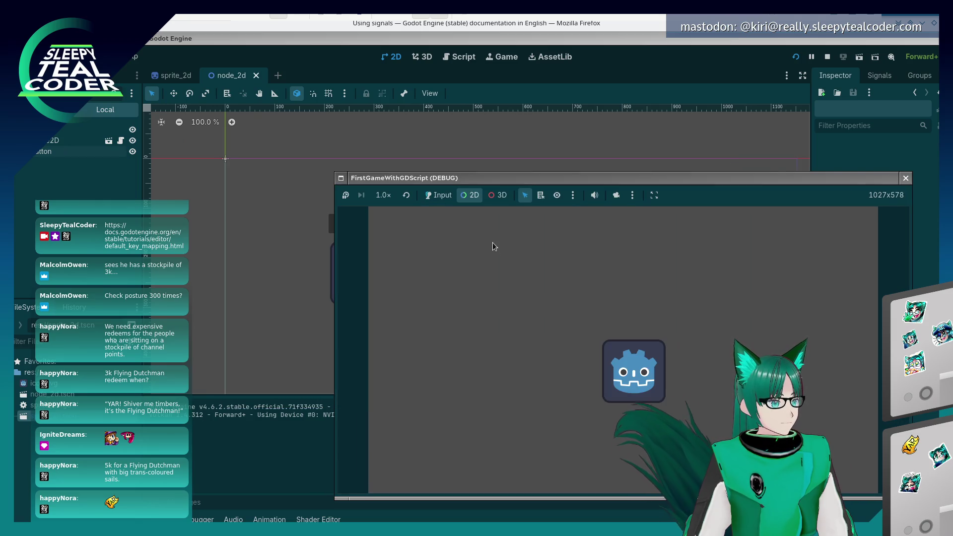
{"action": "left_click_drag", "start_coordinate": [510, 284], "coordinate": [517, 285]}
{"action": "left_click_drag", "start_coordinate": [515, 245], "coordinate": [696, 414]}
{"action": "left_click", "coordinate": [591, 293]}
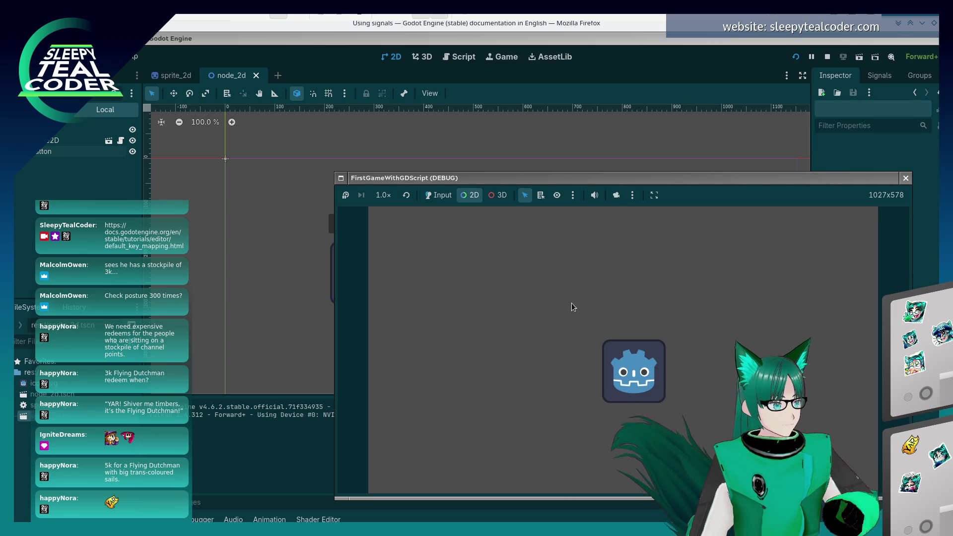
Slow the game to 1/16× speed, suspend it, and stop it with F8.
{"action": "left_click", "coordinate": [381, 200]}
{"action": "left_click", "coordinate": [537, 252]}
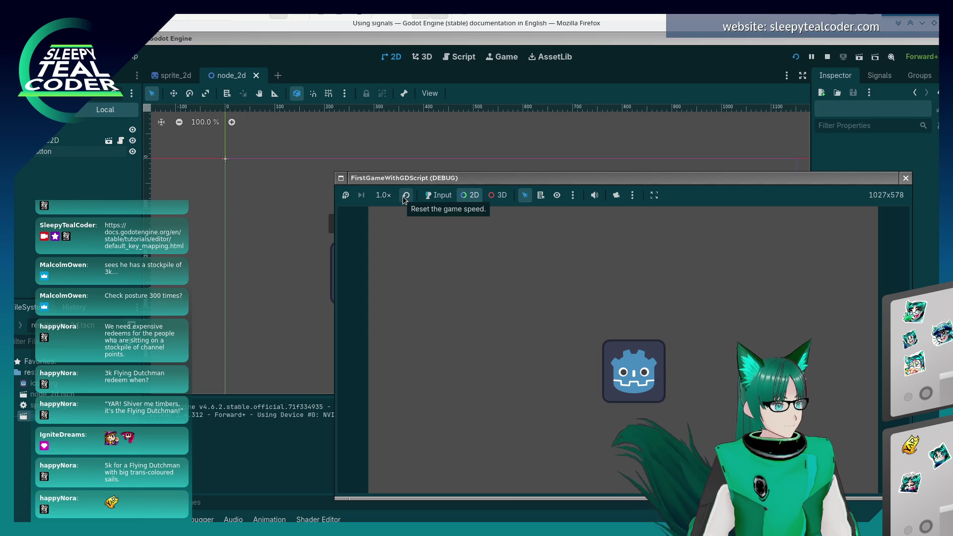
{"action": "left_click", "coordinate": [405, 199]}
{"action": "left_click", "coordinate": [383, 196]}
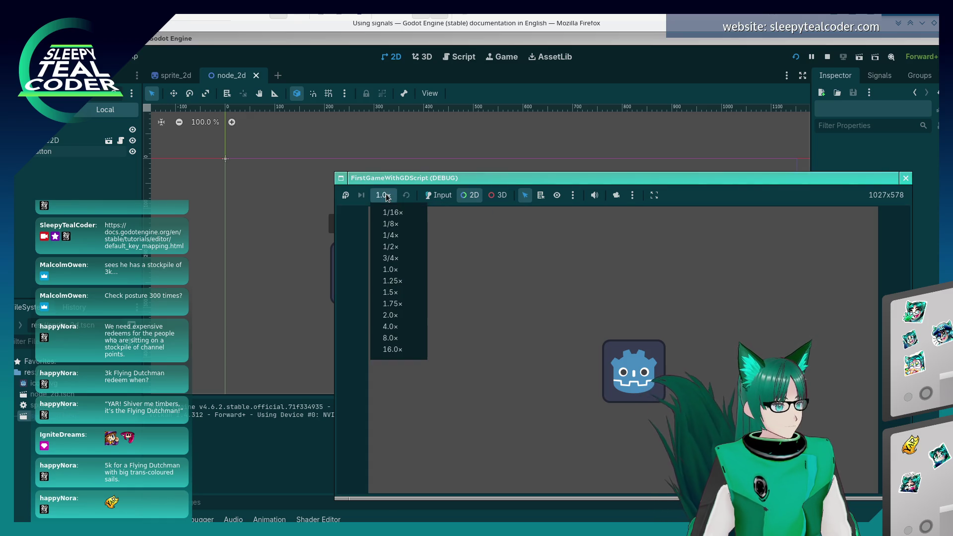
{"action": "left_click", "coordinate": [389, 213]}
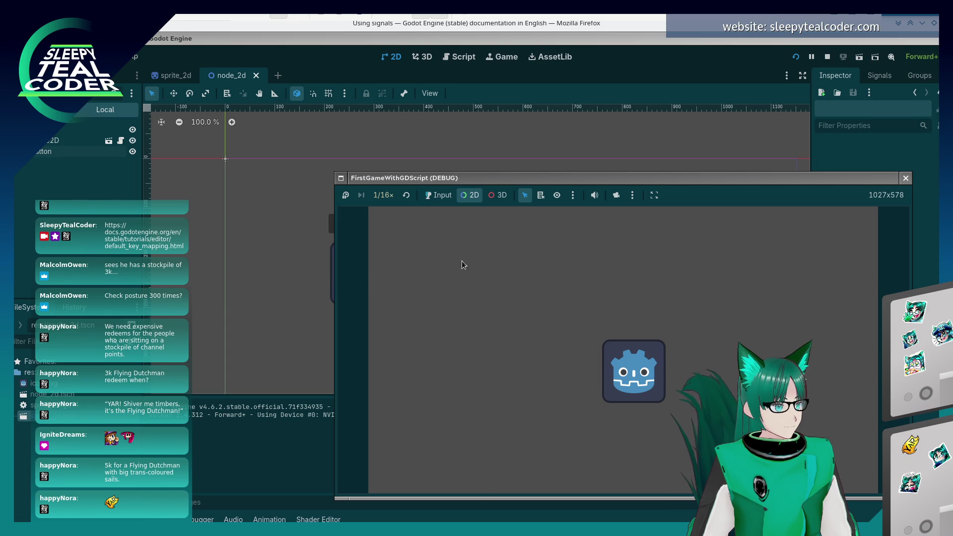
{"action": "left_click", "coordinate": [346, 195]}
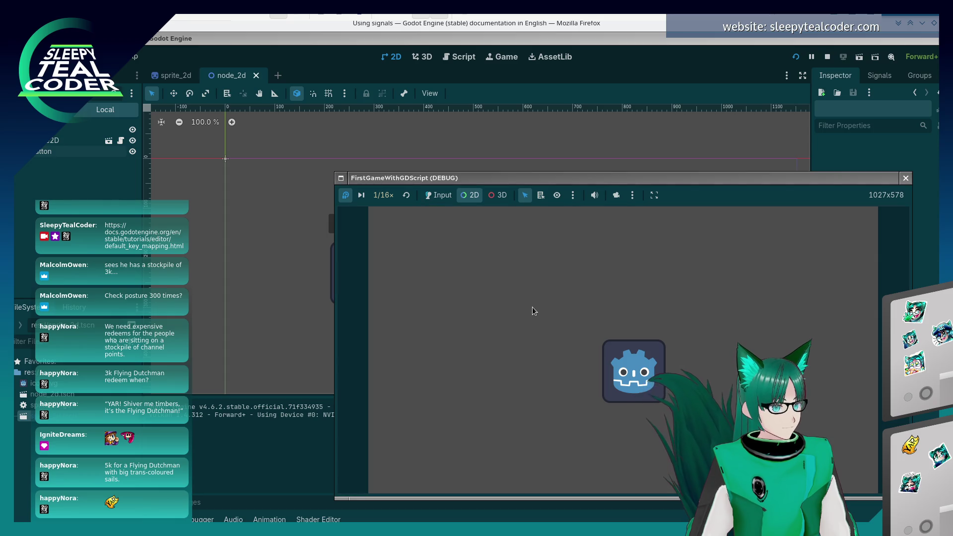
{"action": "key", "text": "F8"}
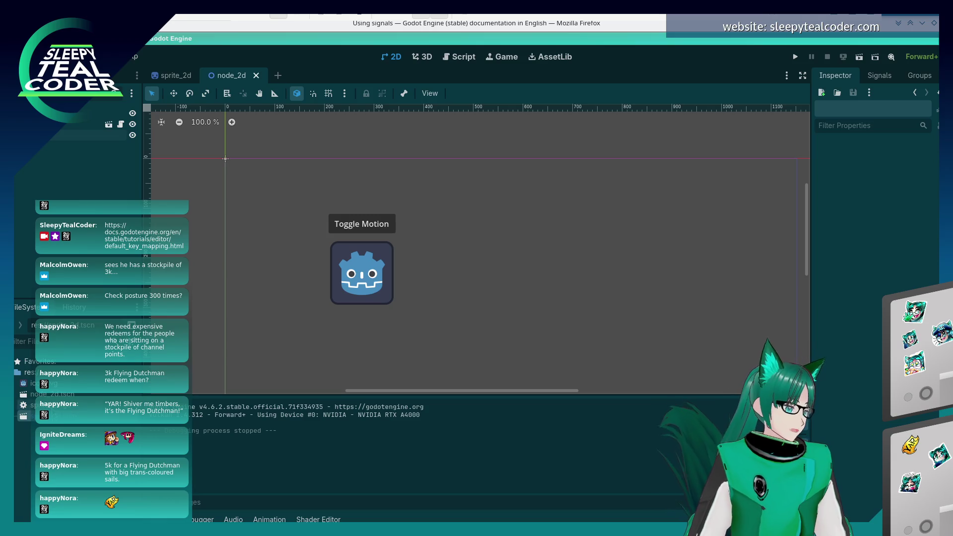
In Project Settings > Run, change Main Scene from sprite_2d.tscn to res://node_2d.tscn.
{"action": "right_click", "coordinate": [56, 395]}
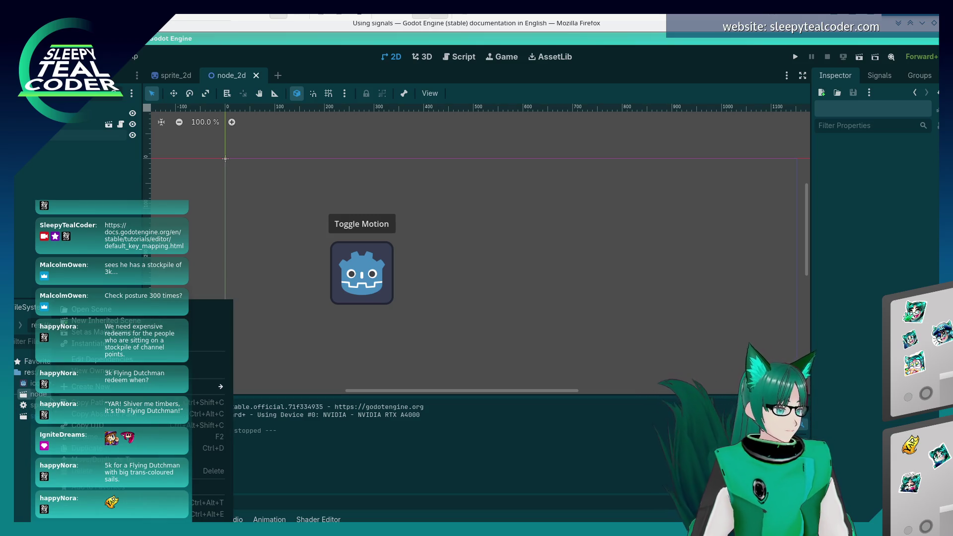
{"action": "left_click", "coordinate": [52, 56]}
{"action": "left_click", "coordinate": [65, 75]}
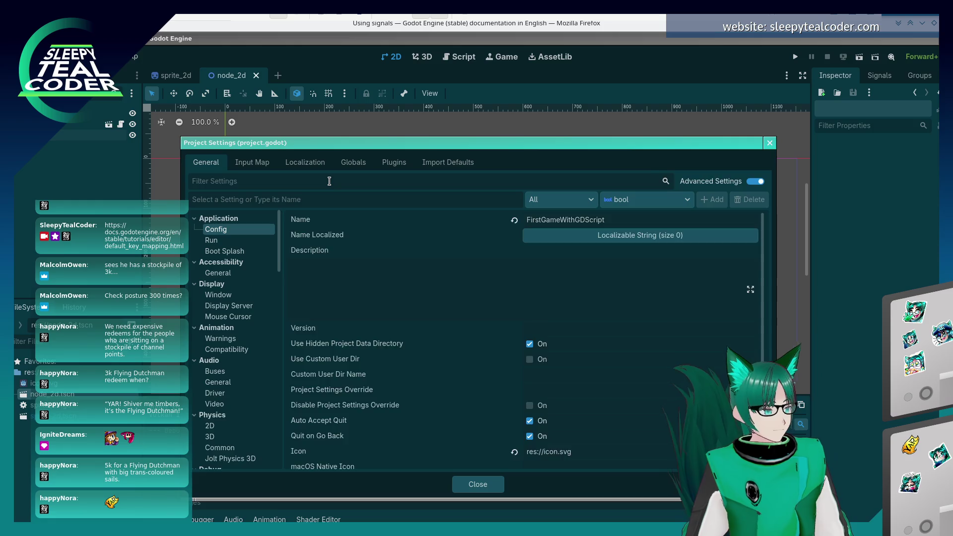
{"action": "type", "text": "scene"}
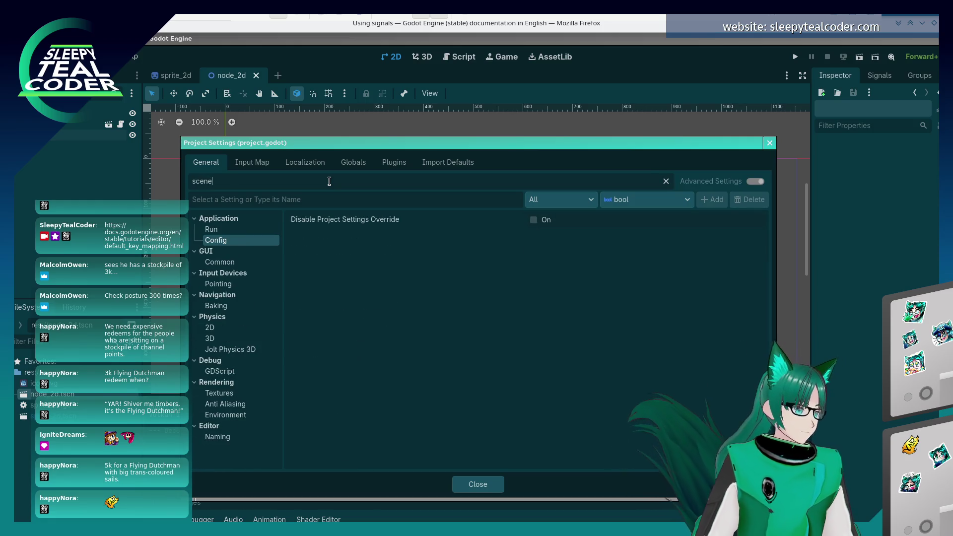
{"action": "left_click", "coordinate": [216, 231]}
{"action": "left_click", "coordinate": [595, 219]}
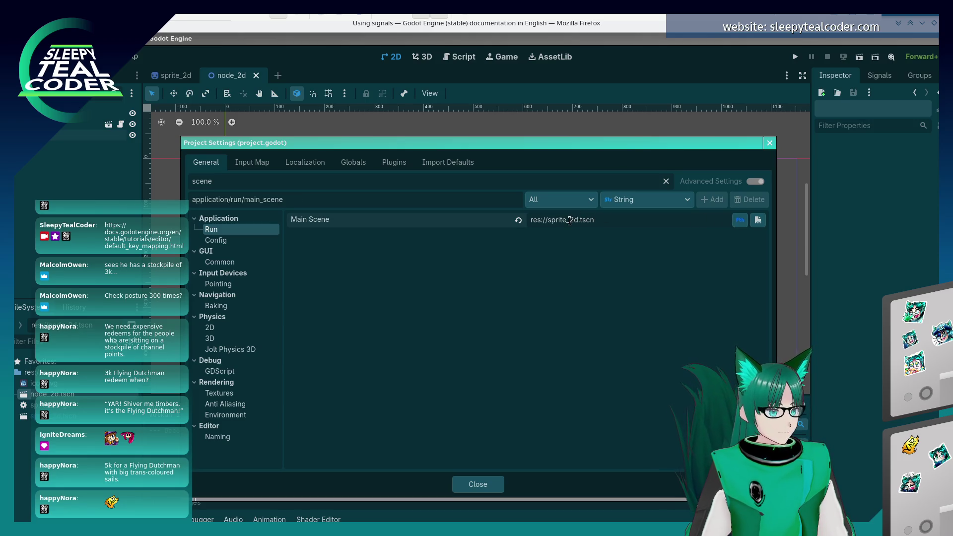
{"action": "key", "text": "BackSpace"}
{"action": "key", "text": "BackSpace"}
{"action": "key", "text": "BackSpace"}
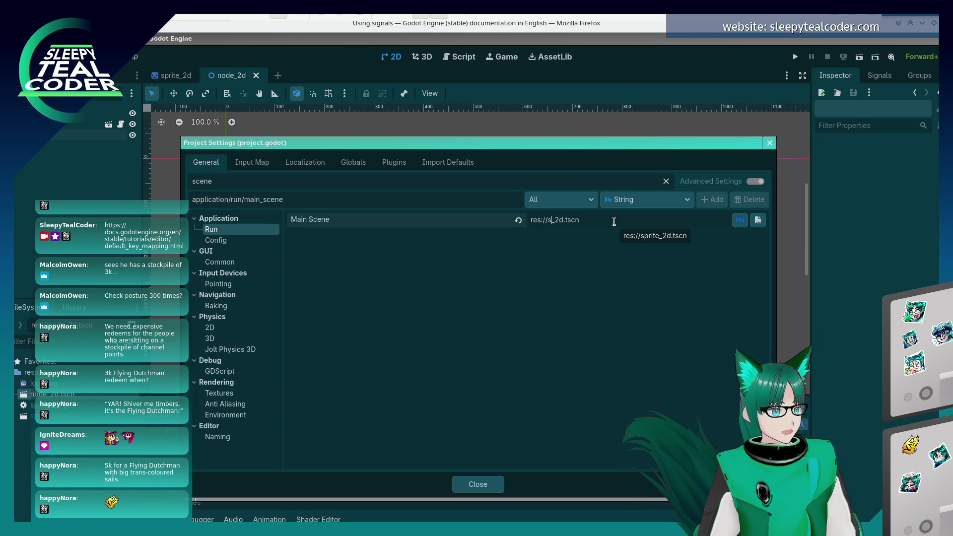
{"action": "type", "text": "node"}
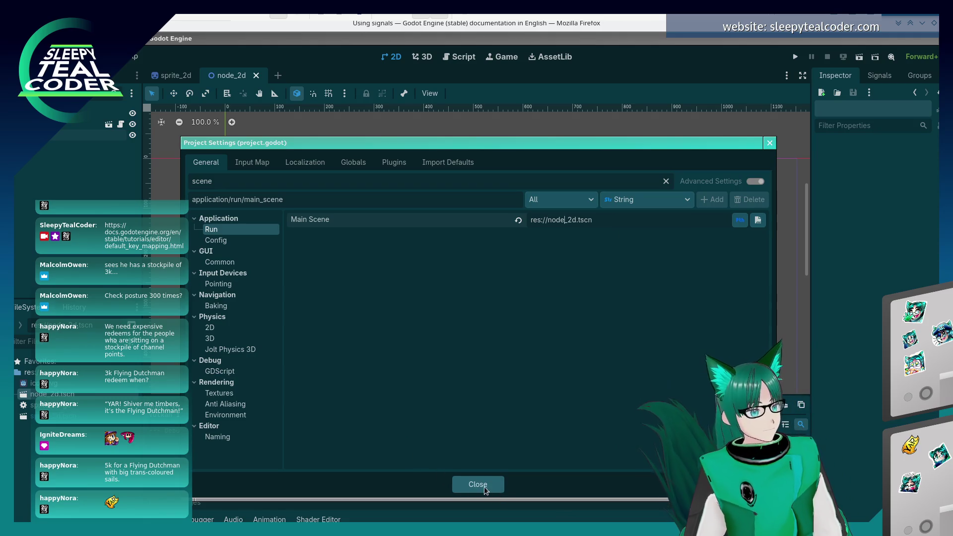
{"action": "left_click", "coordinate": [478, 484]}
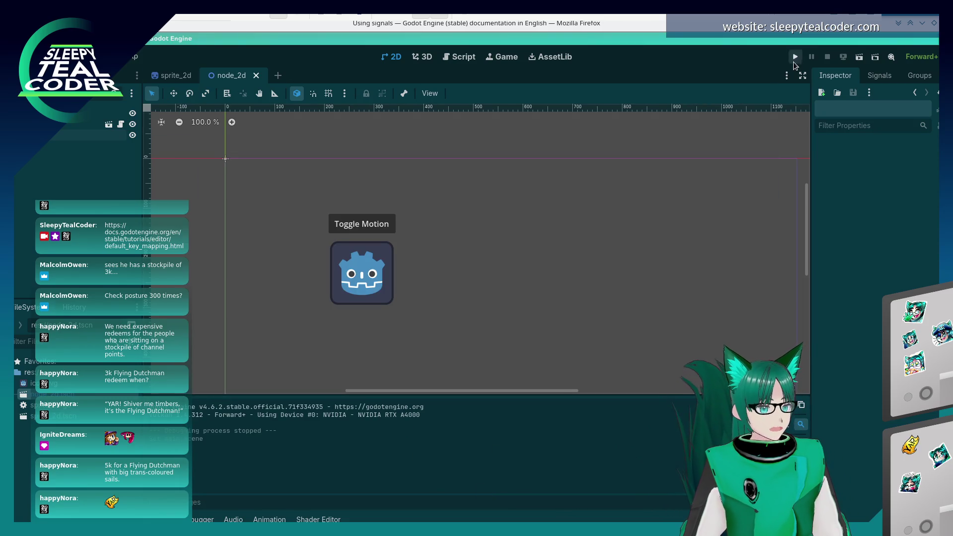
Run the game, let input pass through, and press Toggle Motion twice before switching to Firefox.
{"action": "left_click", "coordinate": [795, 57]}
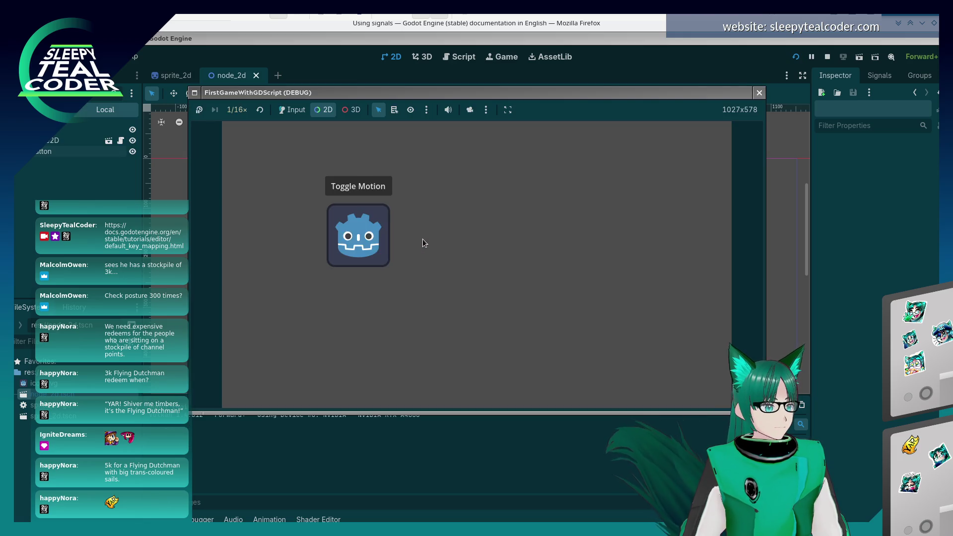
{"action": "left_click", "coordinate": [364, 191]}
{"action": "left_click", "coordinate": [485, 211]}
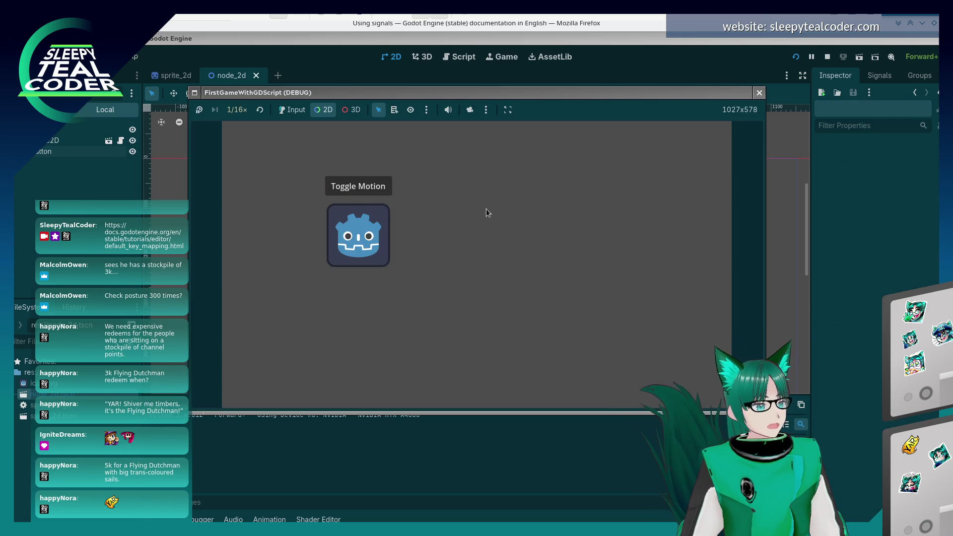
{"action": "left_click", "coordinate": [292, 110]}
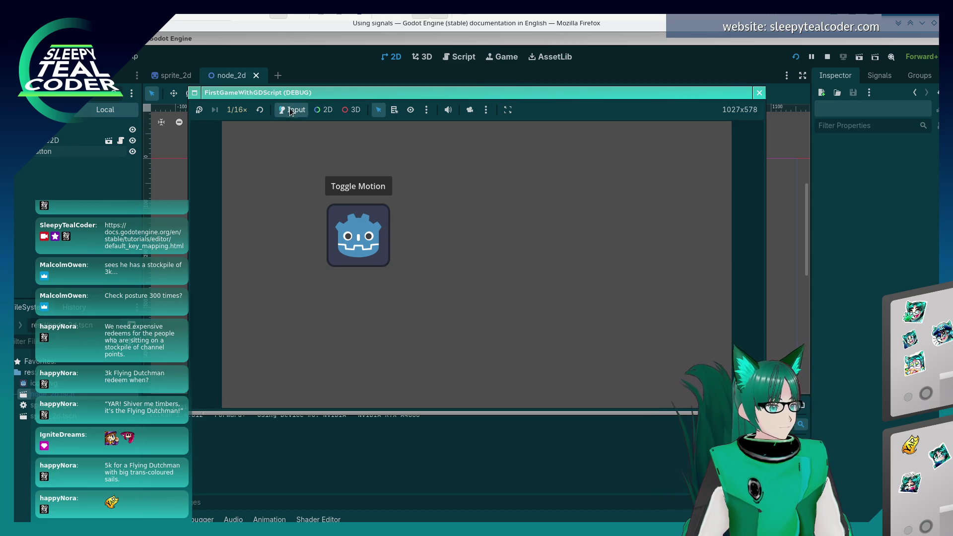
{"action": "left_click", "coordinate": [336, 188]}
{"action": "left_click", "coordinate": [335, 189]}
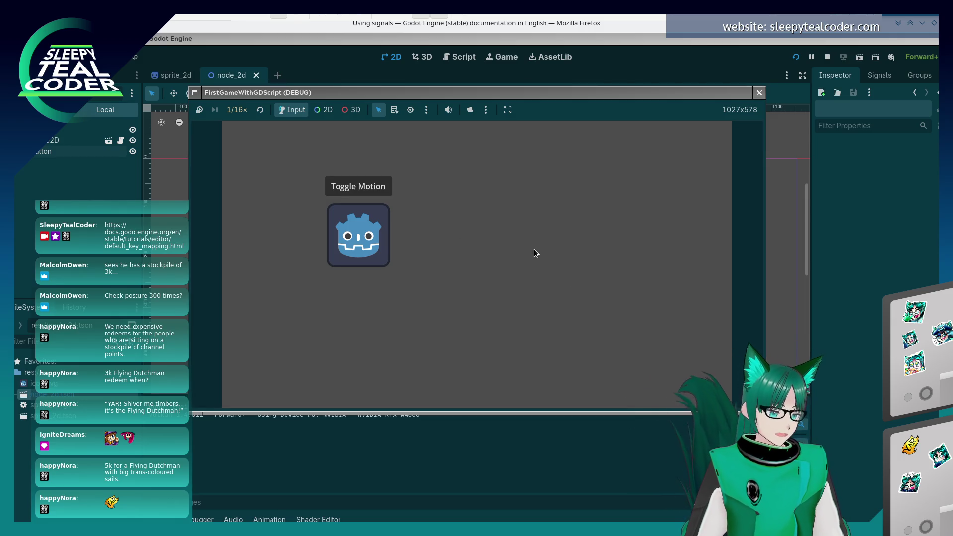
{"action": "key", "text": "alt+Tab"}
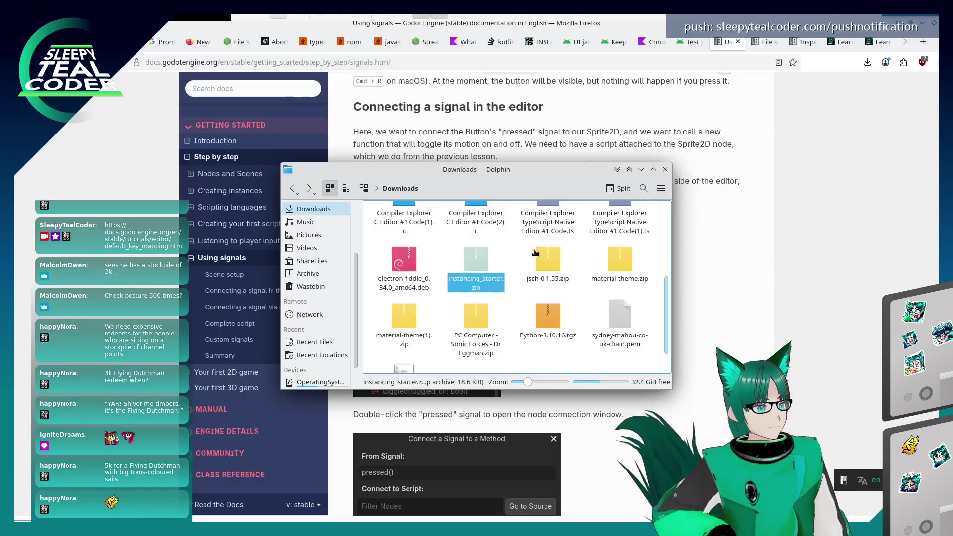
Bring the Firefox docs page in front of the Dolphin Downloads window.
{"action": "left_click", "coordinate": [732, 289]}
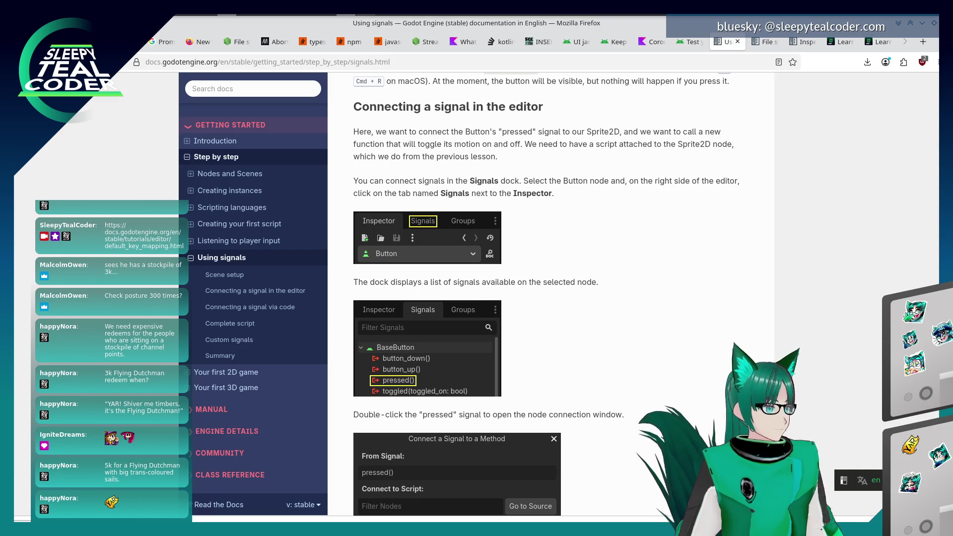
Scroll through the docs' steps for connecting the pressed signal, then return to Godot.
{"action": "scroll", "coordinate": [612, 283], "scroll_direction": "down", "scroll_amount": 3}
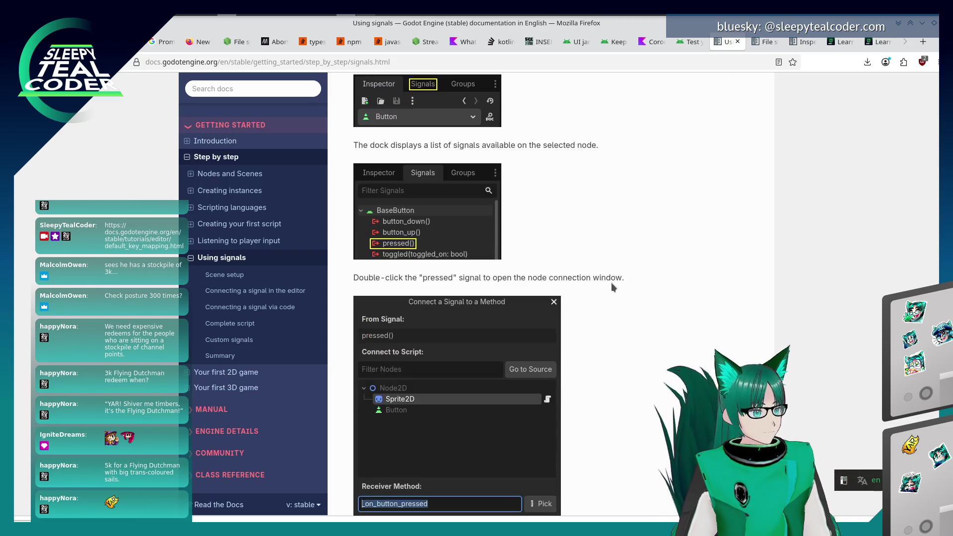
{"action": "scroll", "coordinate": [612, 283], "scroll_direction": "up", "scroll_amount": 3}
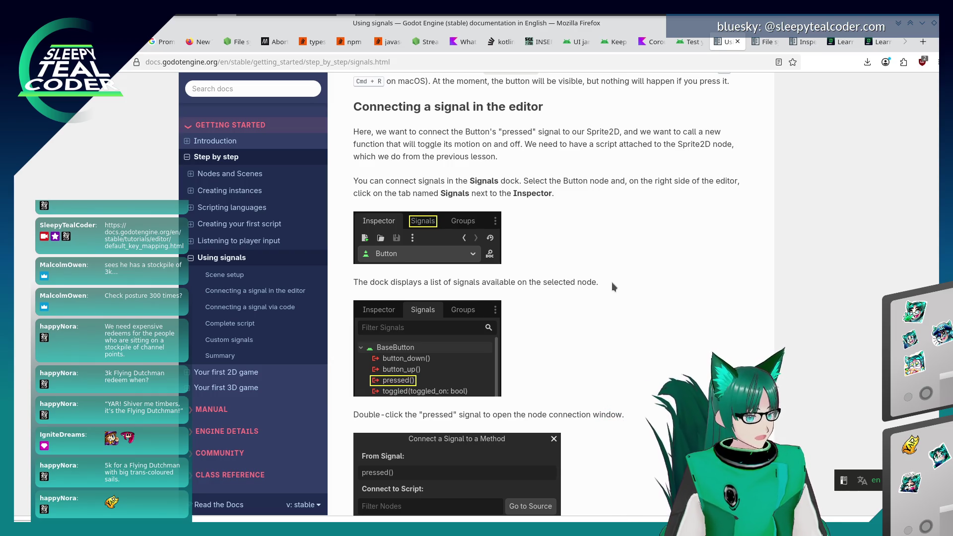
{"action": "scroll", "coordinate": [596, 328], "scroll_direction": "down", "scroll_amount": 8}
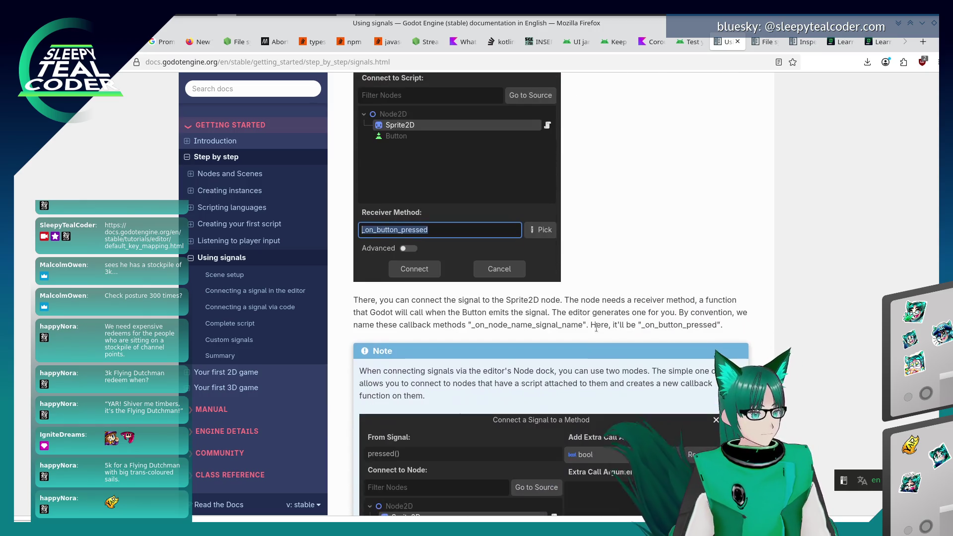
{"action": "scroll", "coordinate": [594, 330], "scroll_direction": "down", "scroll_amount": 1}
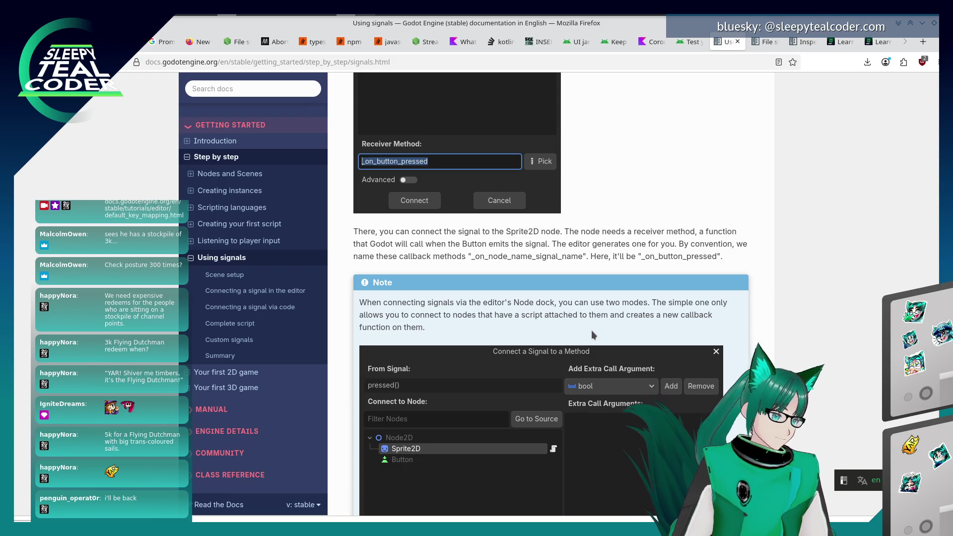
{"action": "scroll", "coordinate": [592, 329], "scroll_direction": "down", "scroll_amount": 1}
{"action": "scroll", "coordinate": [547, 344], "scroll_direction": "up", "scroll_amount": 3}
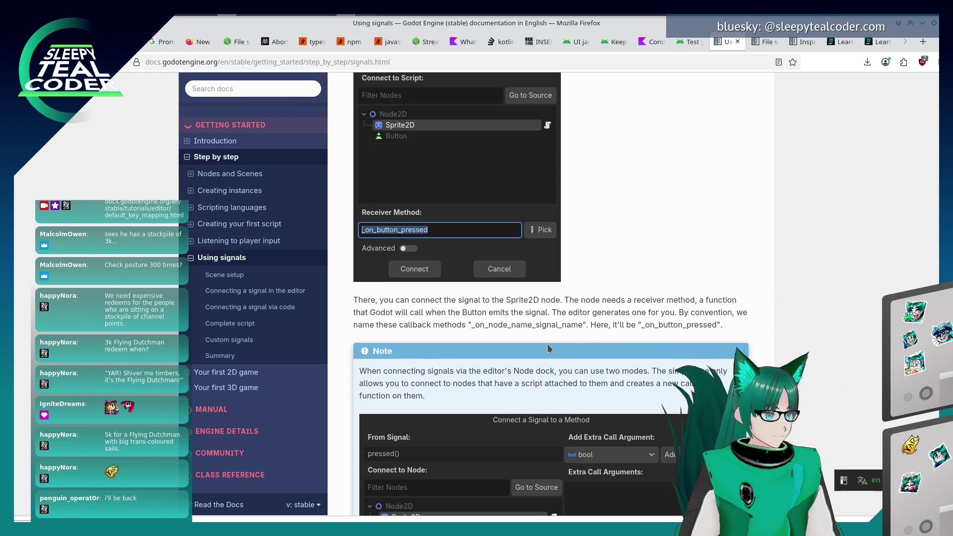
{"action": "scroll", "coordinate": [548, 343], "scroll_direction": "up", "scroll_amount": 3}
{"action": "scroll", "coordinate": [547, 343], "scroll_direction": "up", "scroll_amount": 8}
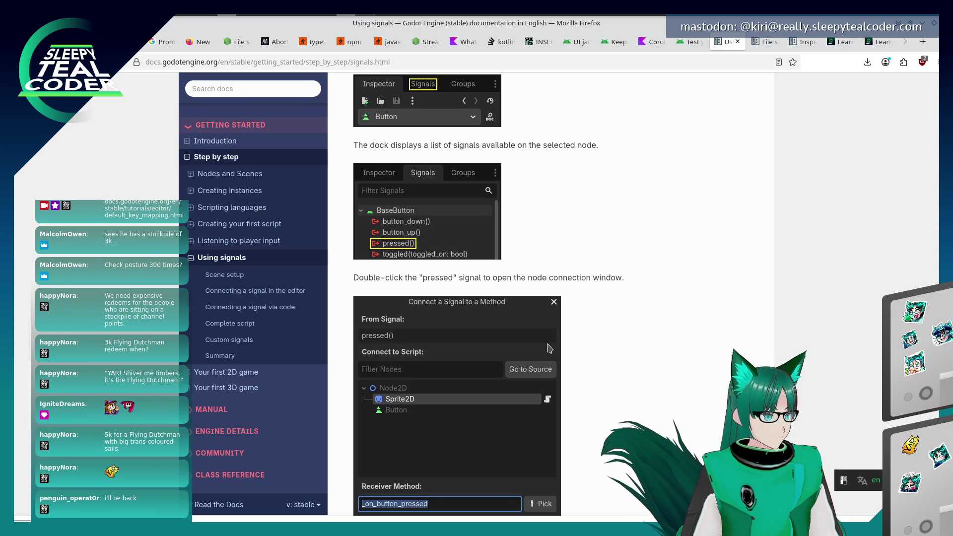
{"action": "key", "text": "alt+Tab"}
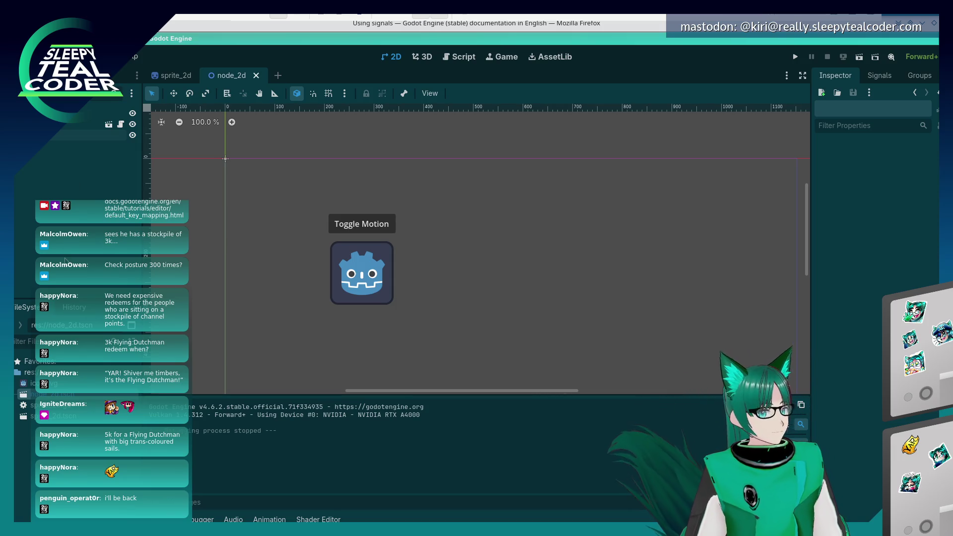
In the Signals tab, select the Toggle Motion Button and start connecting its pressed() signal.
{"action": "left_click", "coordinate": [887, 77]}
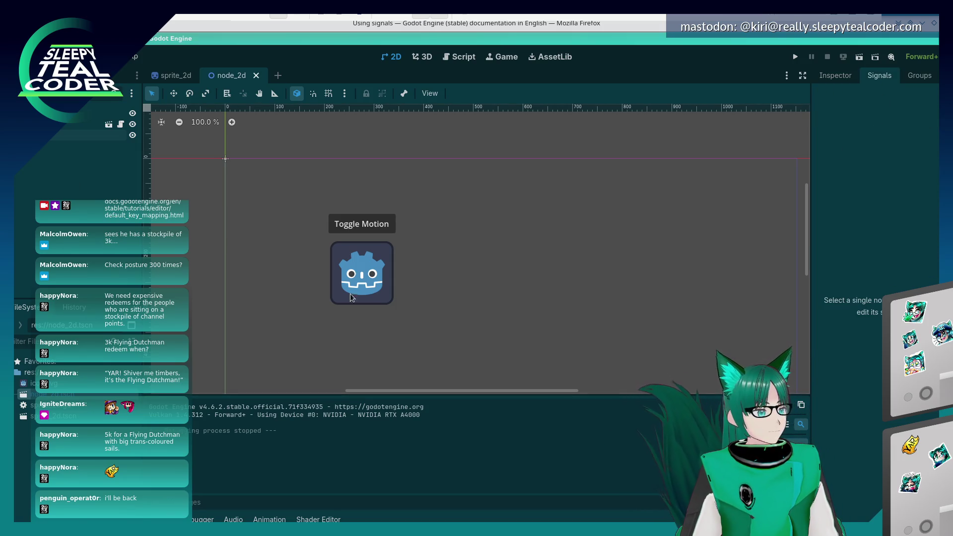
{"action": "left_click", "coordinate": [348, 219]}
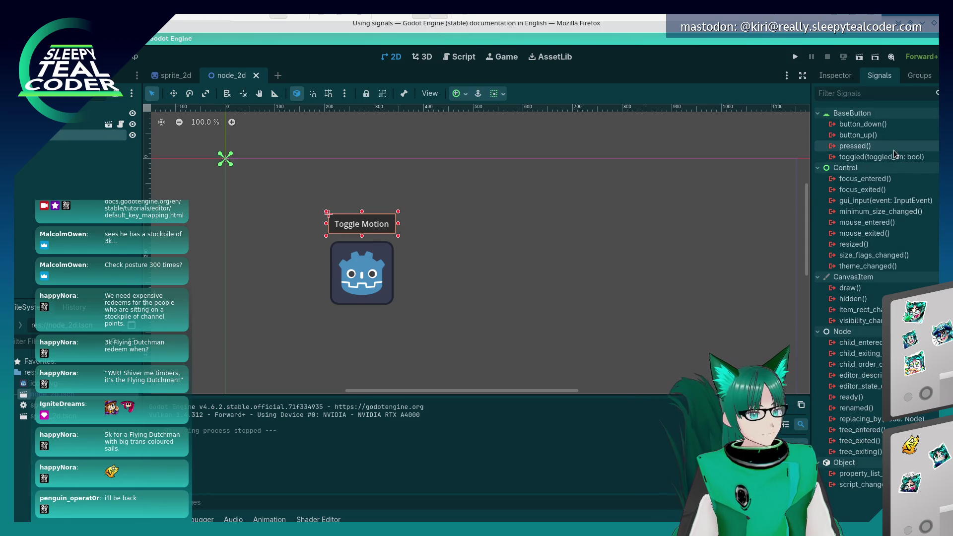
{"action": "double_click", "coordinate": [894, 147]}
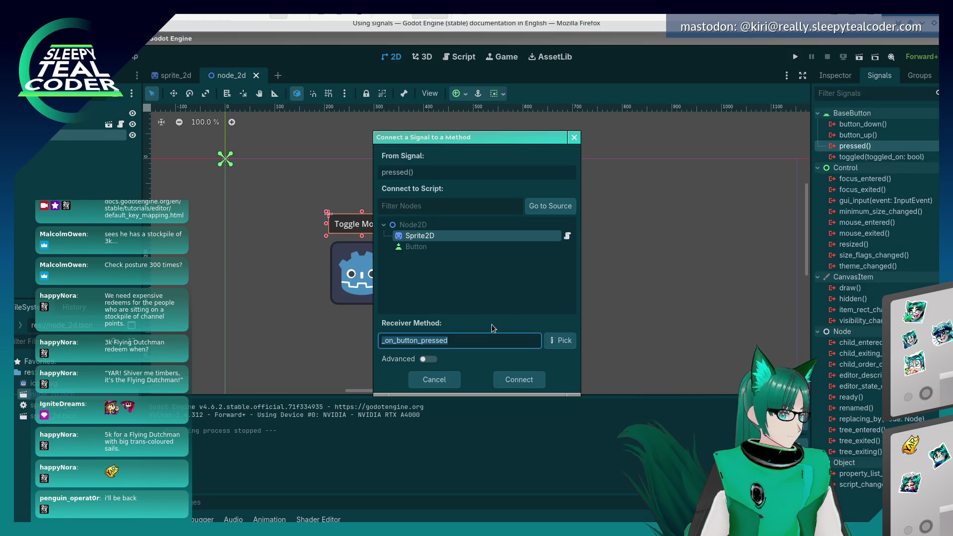
Read the docs on the connection dialog and _on_button_pressed callback, then return to Godot.
{"action": "key", "text": "alt+Tab"}
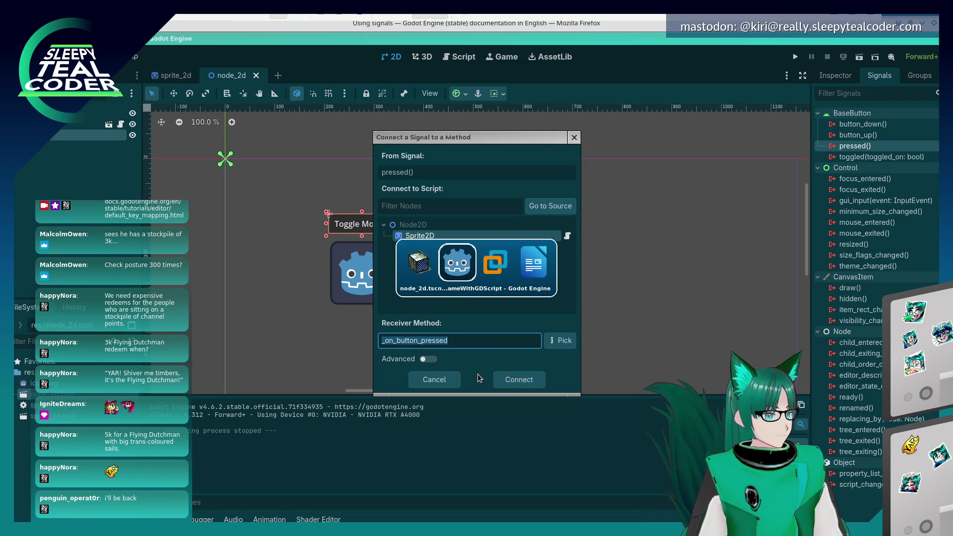
{"action": "key", "text": "alt+Tab"}
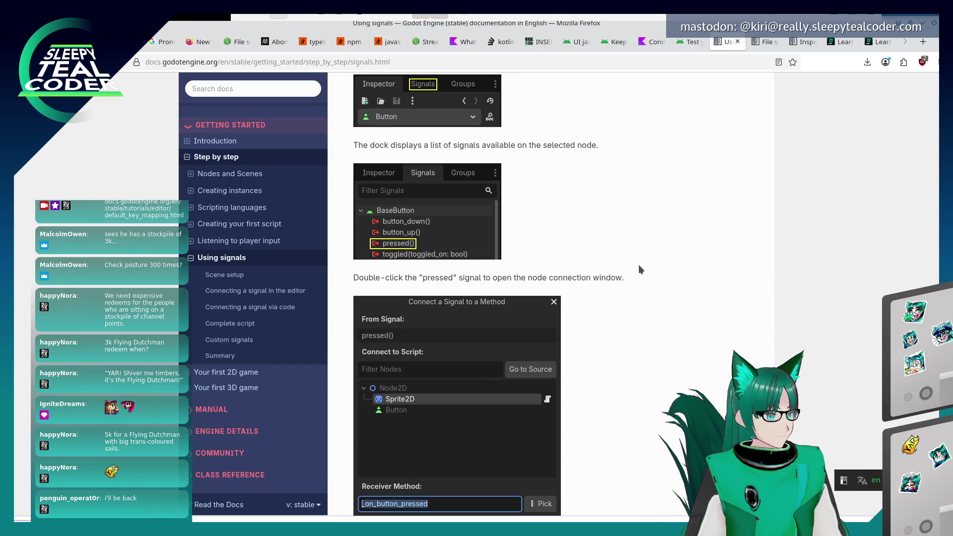
{"action": "scroll", "coordinate": [638, 266], "scroll_direction": "down", "scroll_amount": 5}
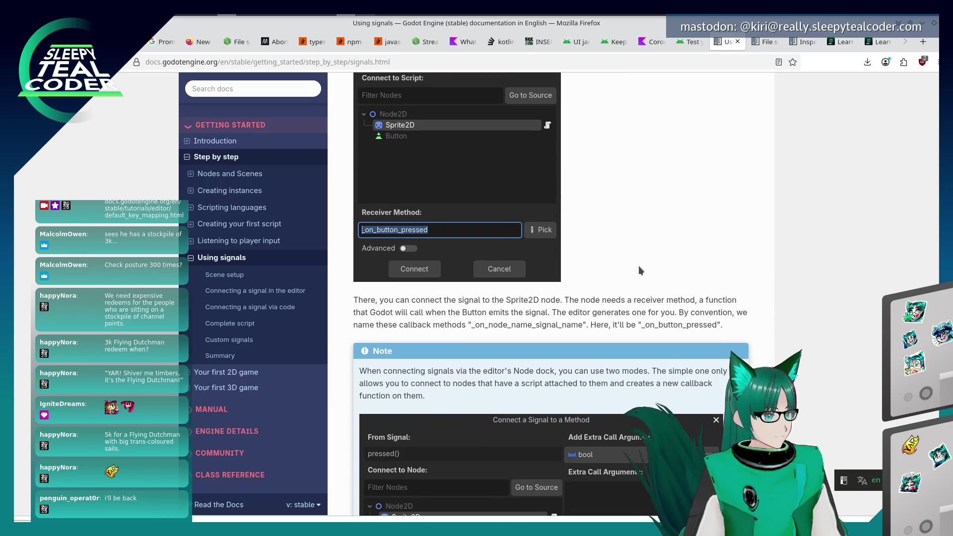
{"action": "scroll", "coordinate": [638, 266], "scroll_direction": "down", "scroll_amount": 4}
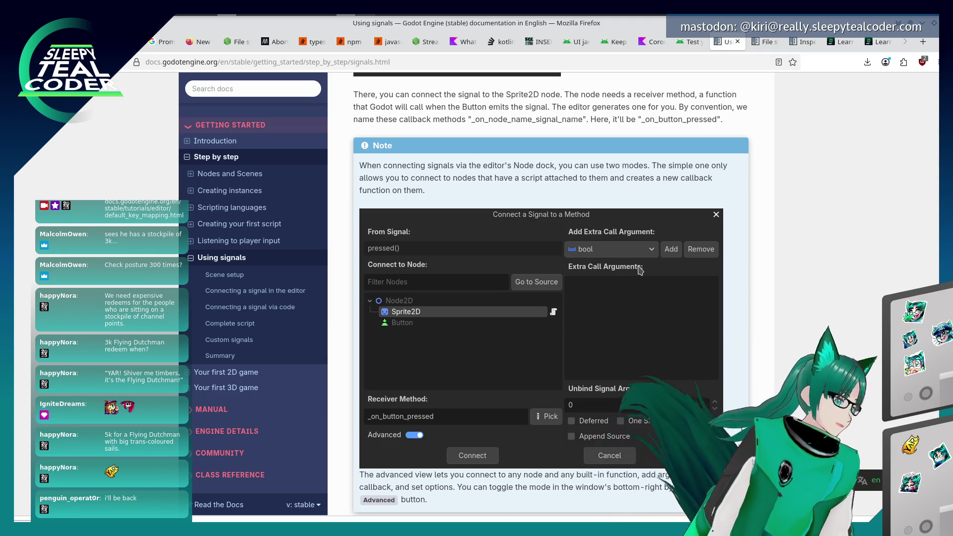
{"action": "scroll", "coordinate": [623, 283], "scroll_direction": "down", "scroll_amount": 3}
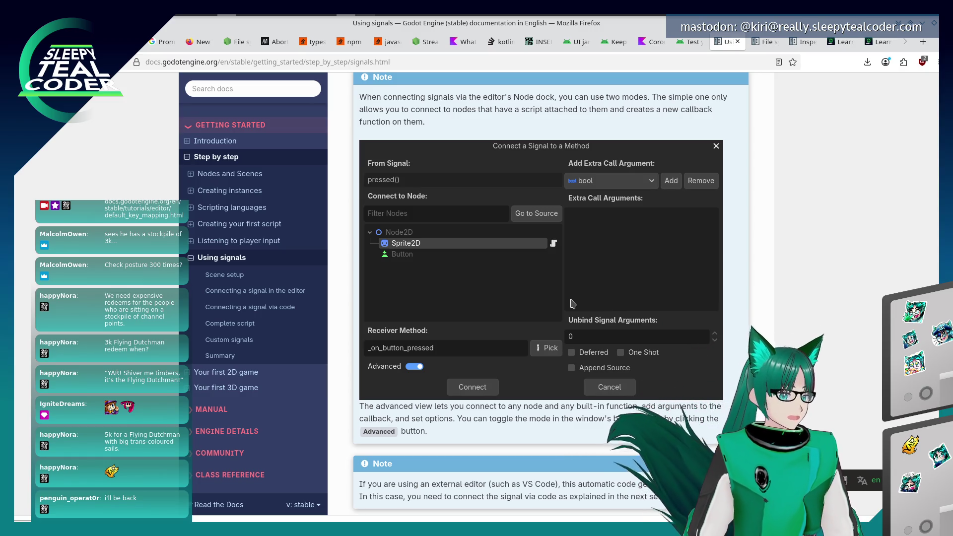
{"action": "scroll", "coordinate": [572, 303], "scroll_direction": "down", "scroll_amount": 6}
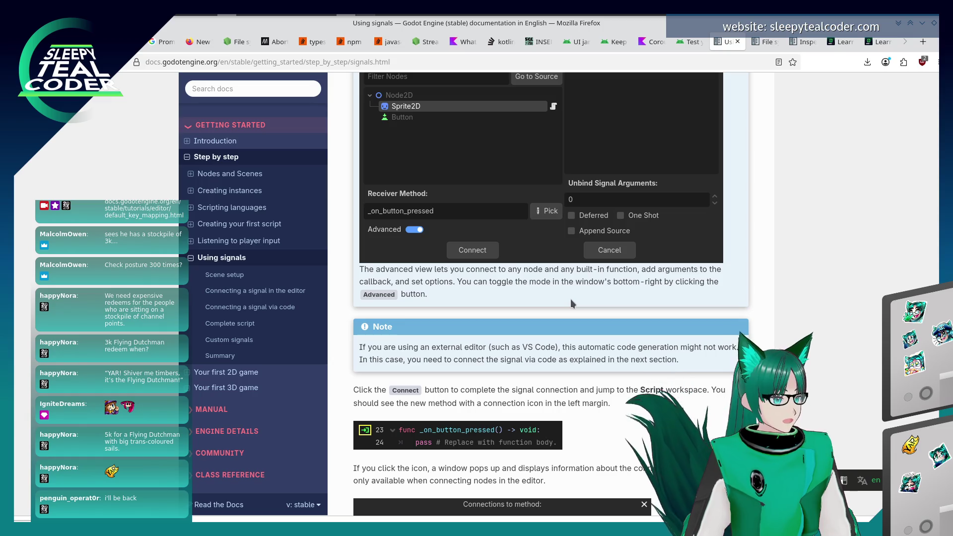
{"action": "scroll", "coordinate": [570, 299], "scroll_direction": "up", "scroll_amount": 5}
{"action": "scroll", "coordinate": [438, 374], "scroll_direction": "down", "scroll_amount": 4}
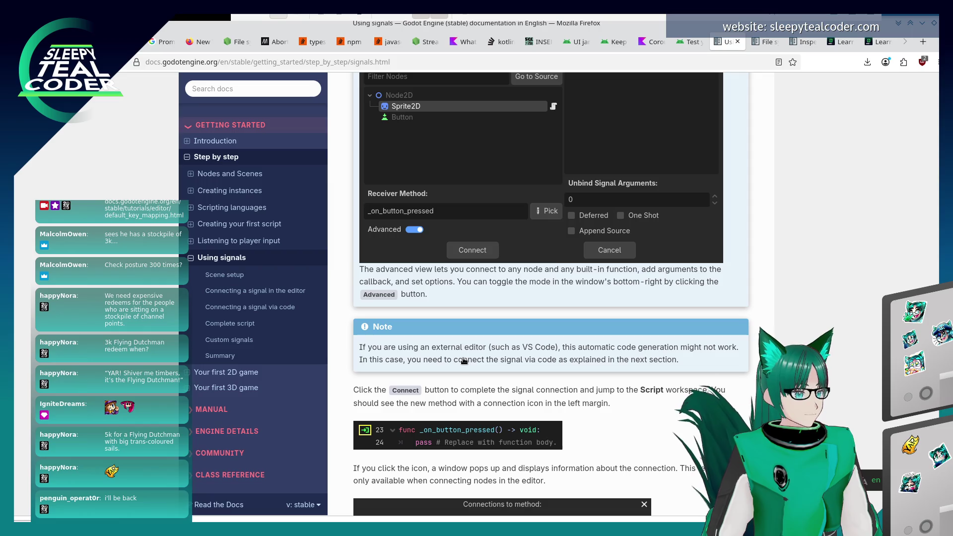
{"action": "key", "text": "alt+Tab"}
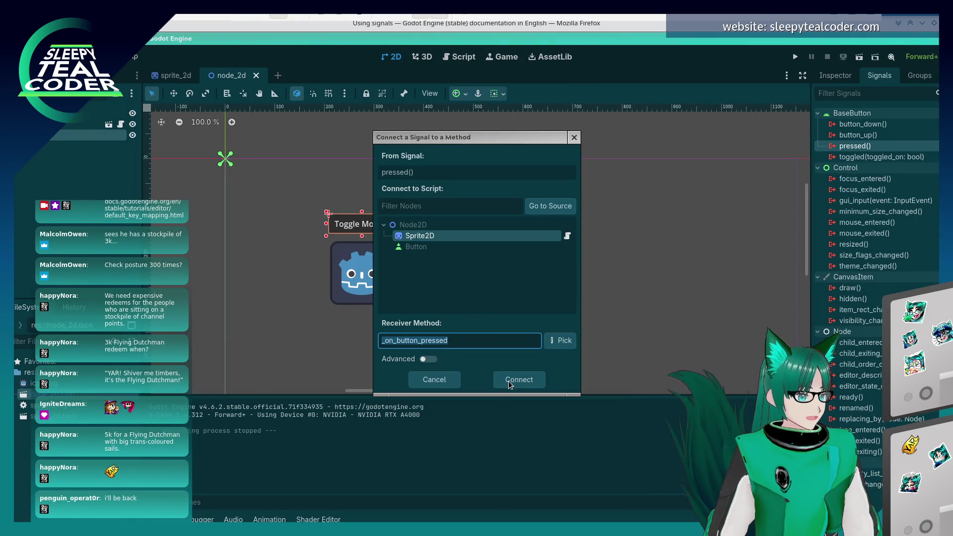
{"action": "left_click", "coordinate": [509, 385]}
{"action": "scroll", "coordinate": [453, 309], "scroll_direction": "down", "scroll_amount": 2}
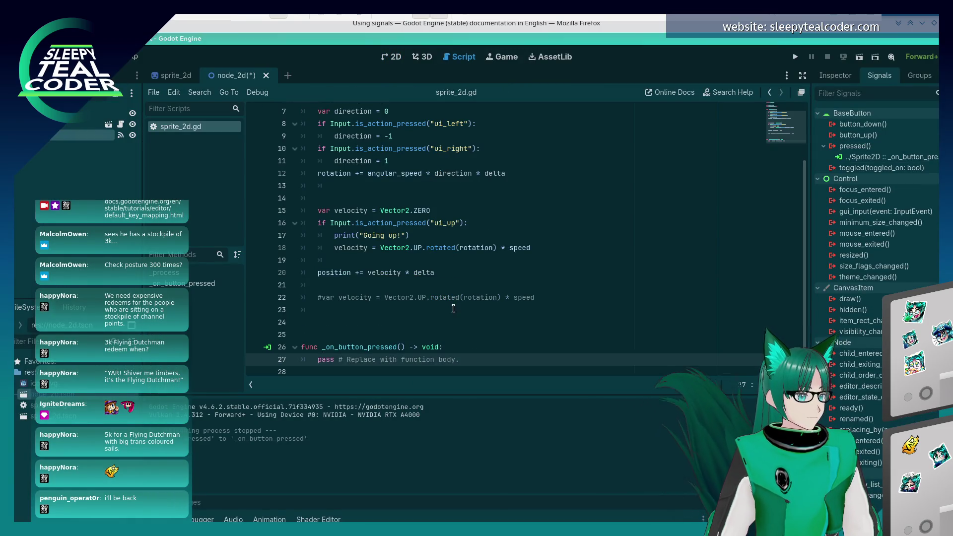
{"action": "key", "text": "alt+Tab"}
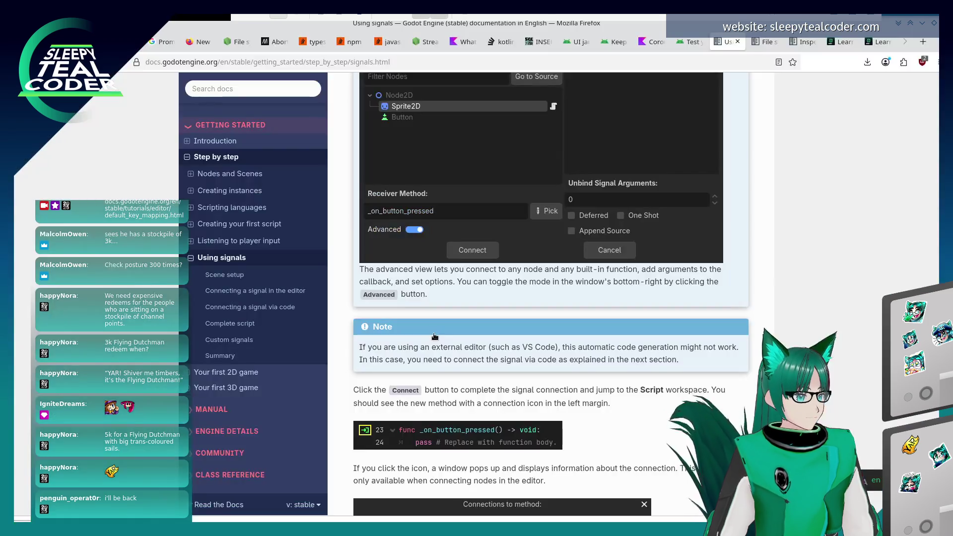
{"action": "scroll", "coordinate": [527, 349], "scroll_direction": "down", "scroll_amount": 5}
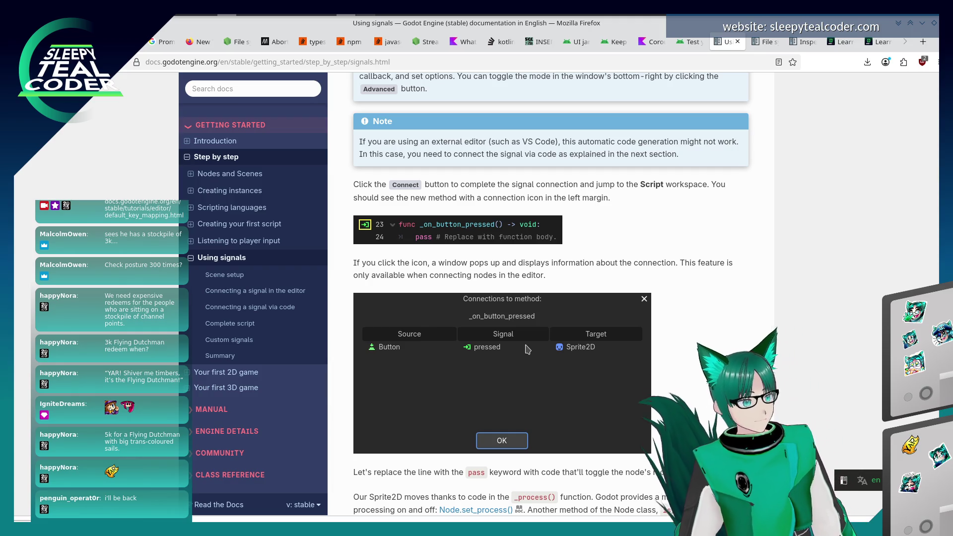
{"action": "key", "text": "alt+Tab"}
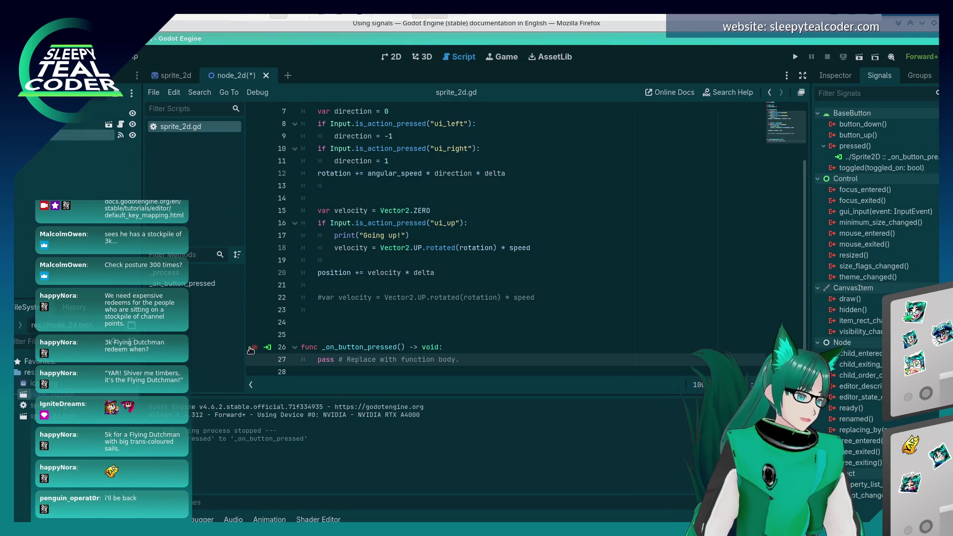
{"action": "left_click", "coordinate": [268, 348]}
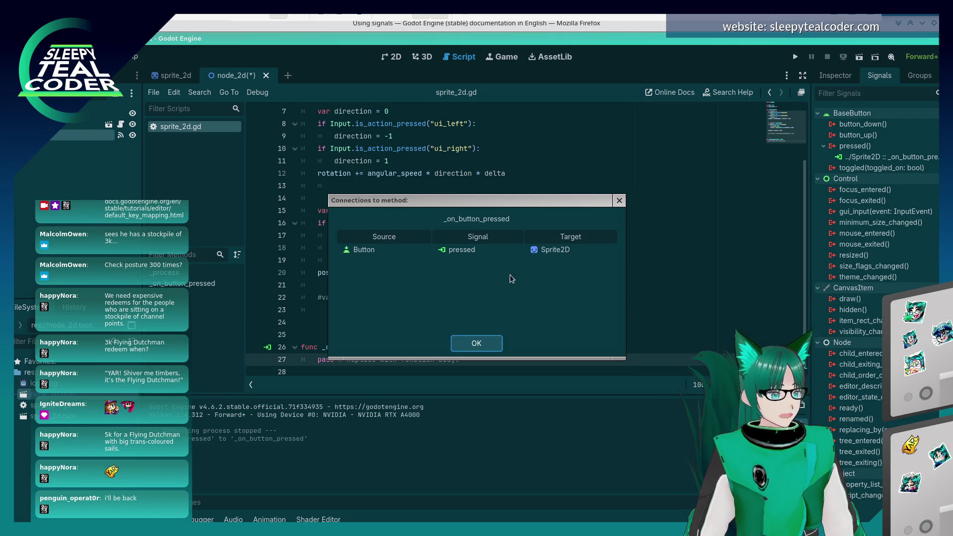
{"action": "left_click", "coordinate": [477, 344]}
{"action": "left_click", "coordinate": [433, 310]}
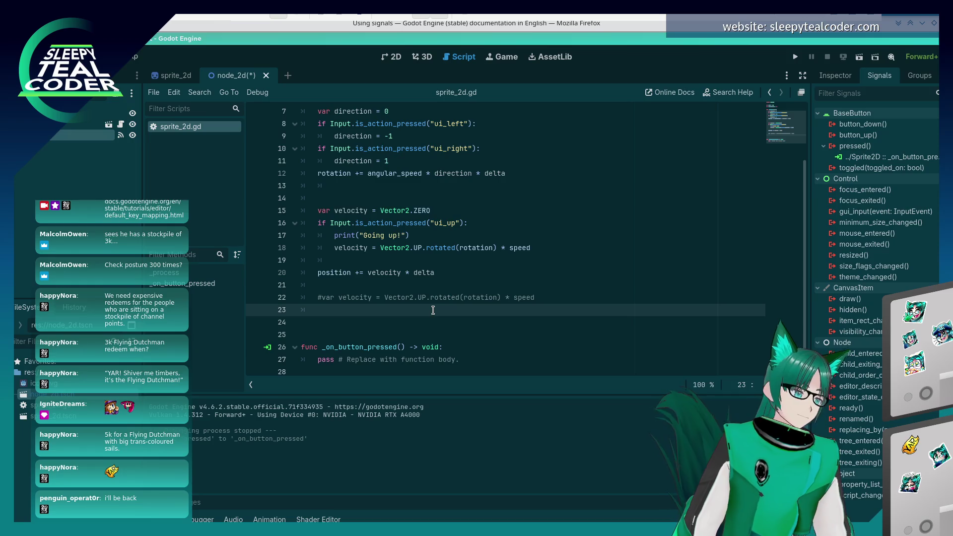
Find the docs' set_process(not is_processing()) snippet, then go to the pass line in sprite_2d.gd.
{"action": "key", "text": "alt+Tab"}
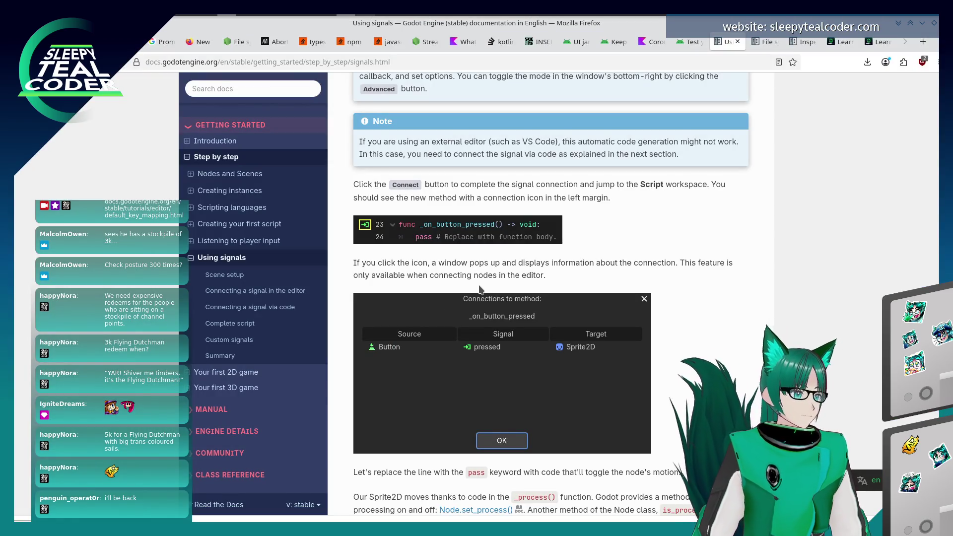
{"action": "scroll", "coordinate": [481, 290], "scroll_direction": "down", "scroll_amount": 2}
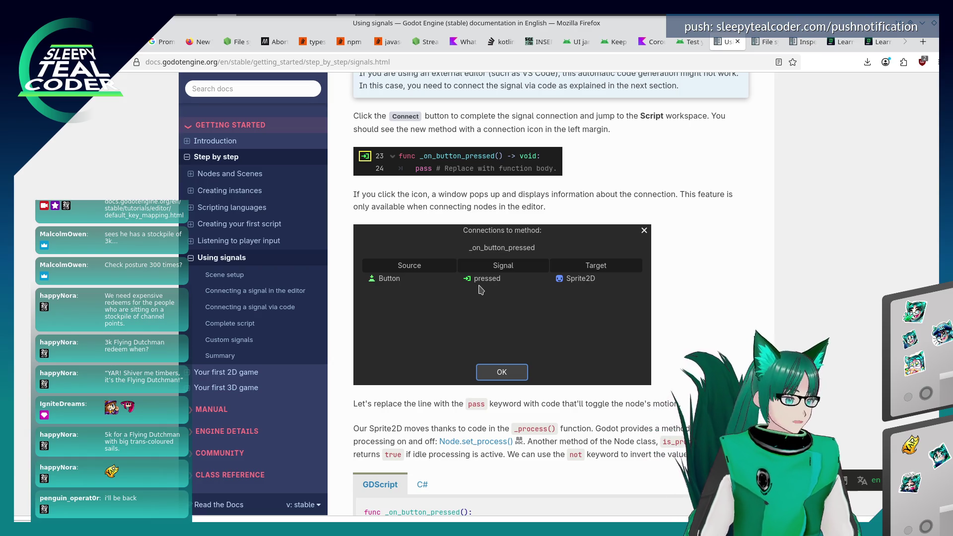
{"action": "scroll", "coordinate": [481, 290], "scroll_direction": "down", "scroll_amount": 4}
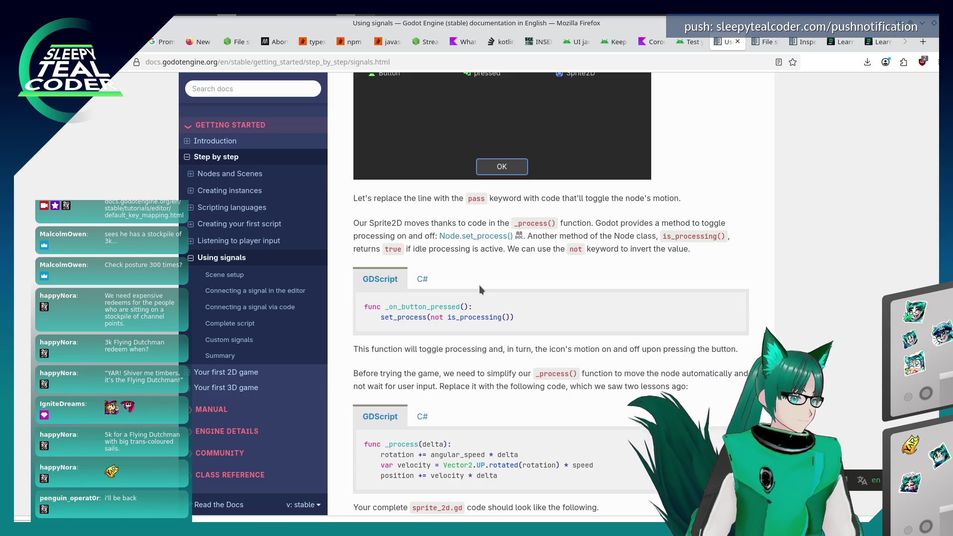
{"action": "scroll", "coordinate": [480, 287], "scroll_direction": "down", "scroll_amount": 3}
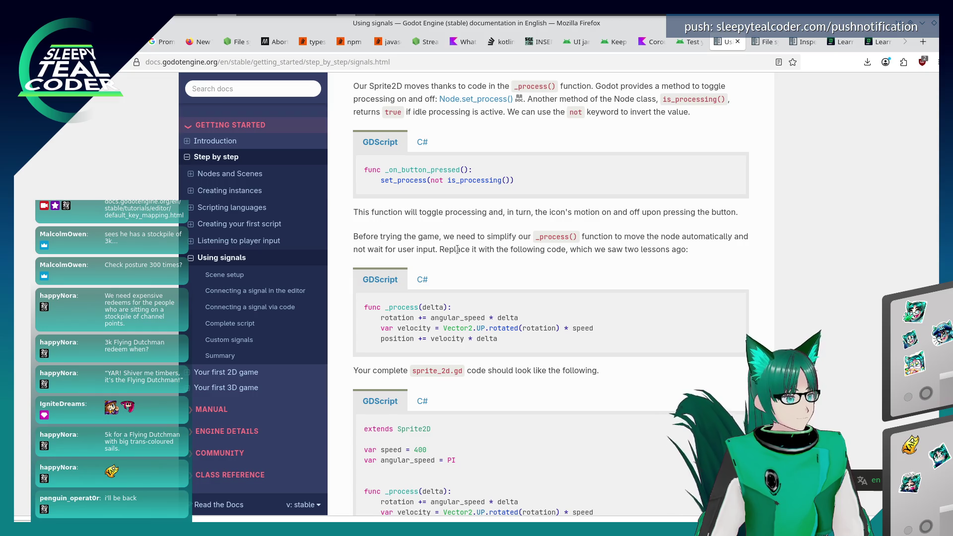
{"action": "key", "text": "alt+Tab"}
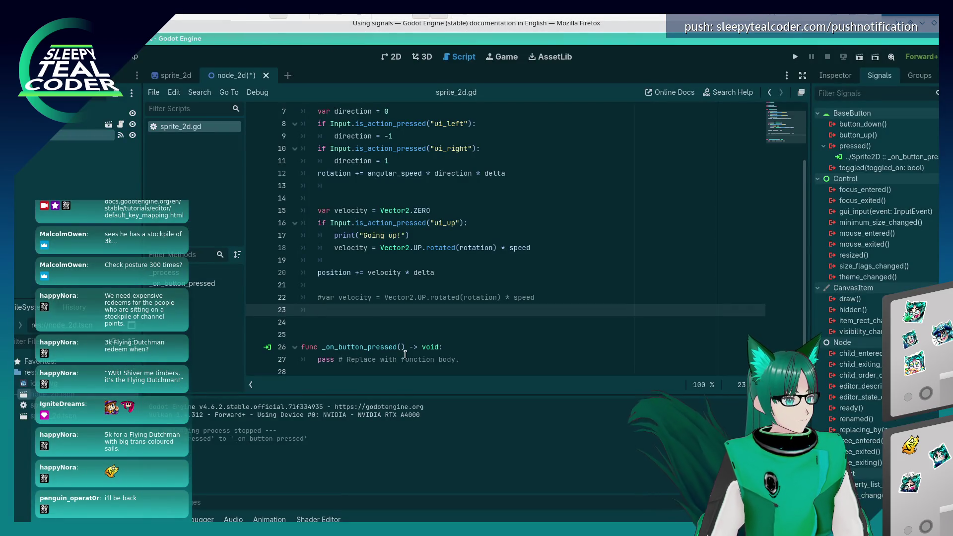
{"action": "left_click", "coordinate": [405, 356]}
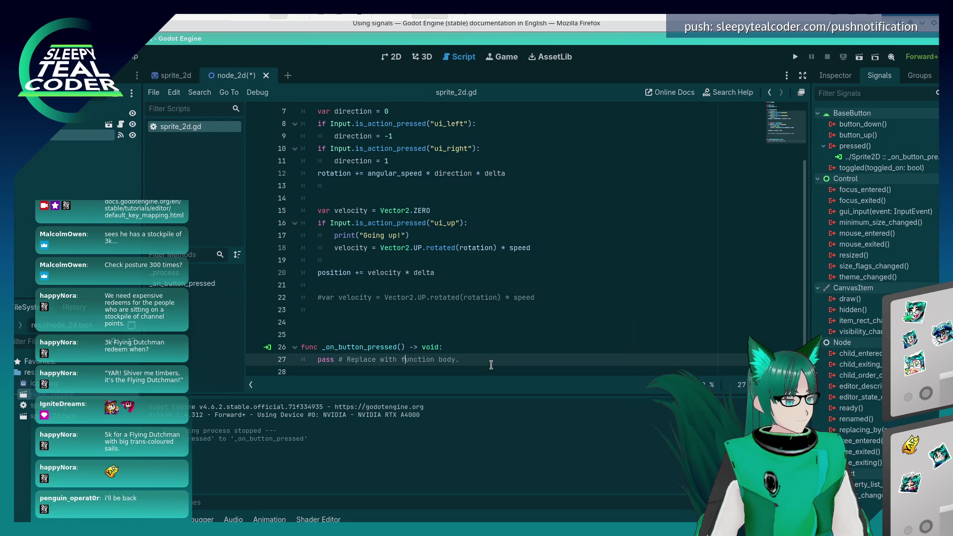
Replace pass in _on_button_pressed with set_process(not is_processing()) and save sprite_2d.gd.
{"action": "key", "text": "End"}
{"action": "key", "text": "shift+Home"}
{"action": "type", "text": "set_p"}
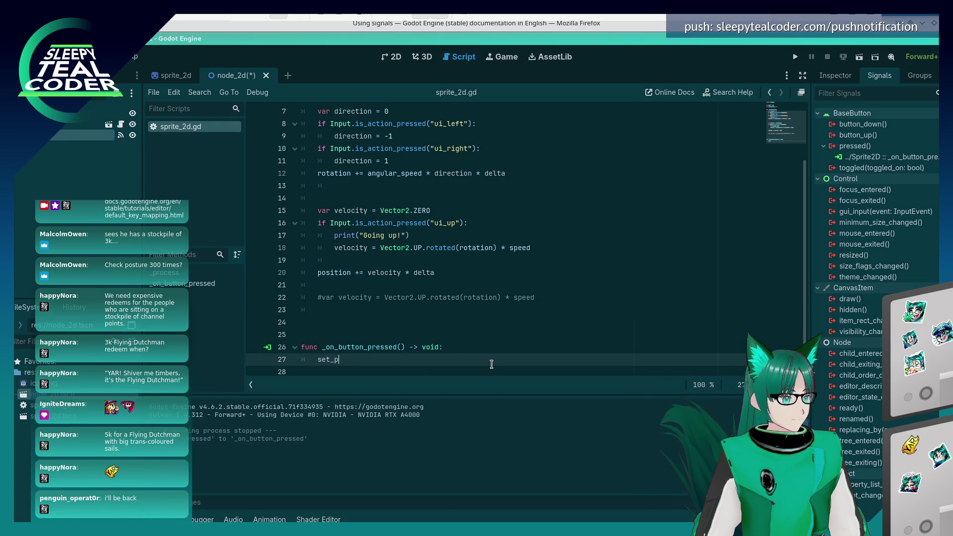
{"action": "type", "text": "rocess("}
{"action": "key", "text": "alt+Tab"}
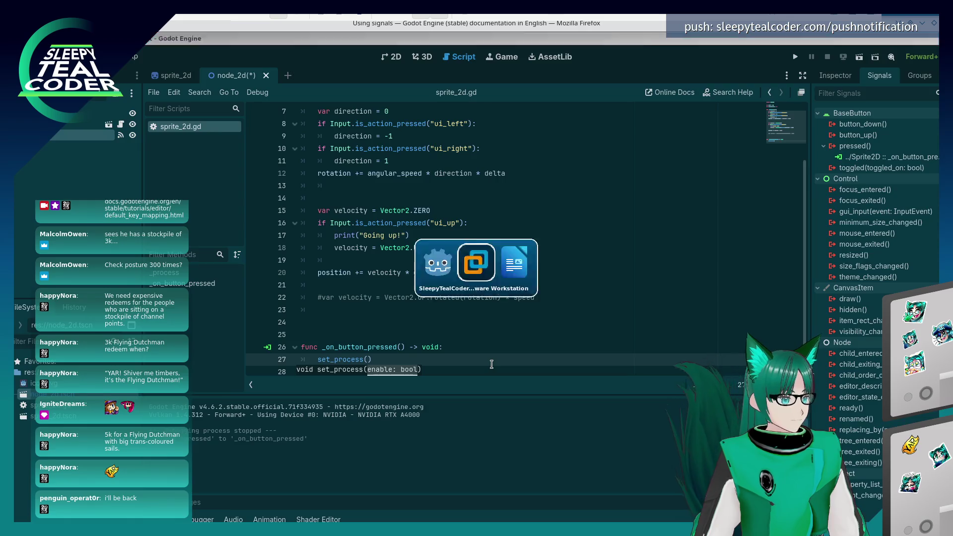
{"action": "key", "text": "alt+Tab"}
{"action": "type", "text": "not is_pro"}
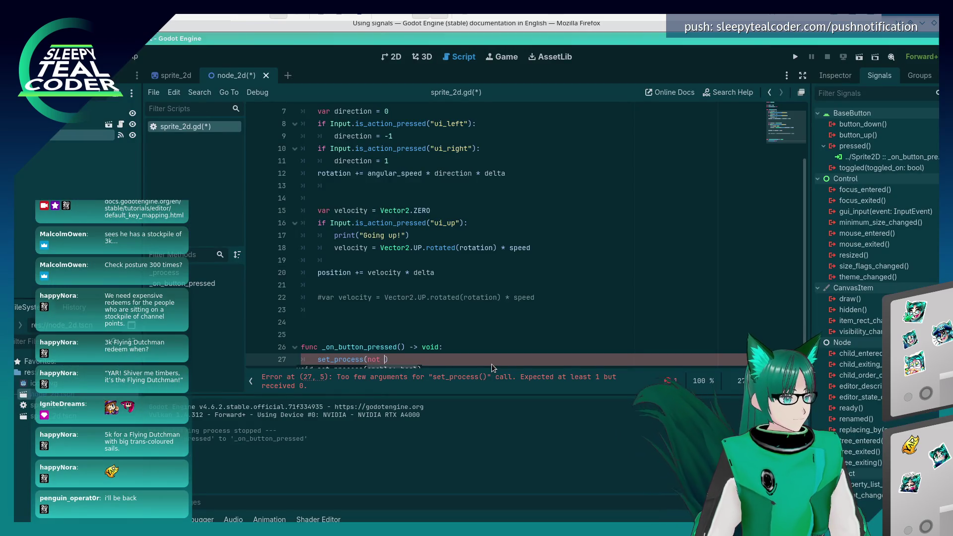
{"action": "type", "text": "cessing()"}
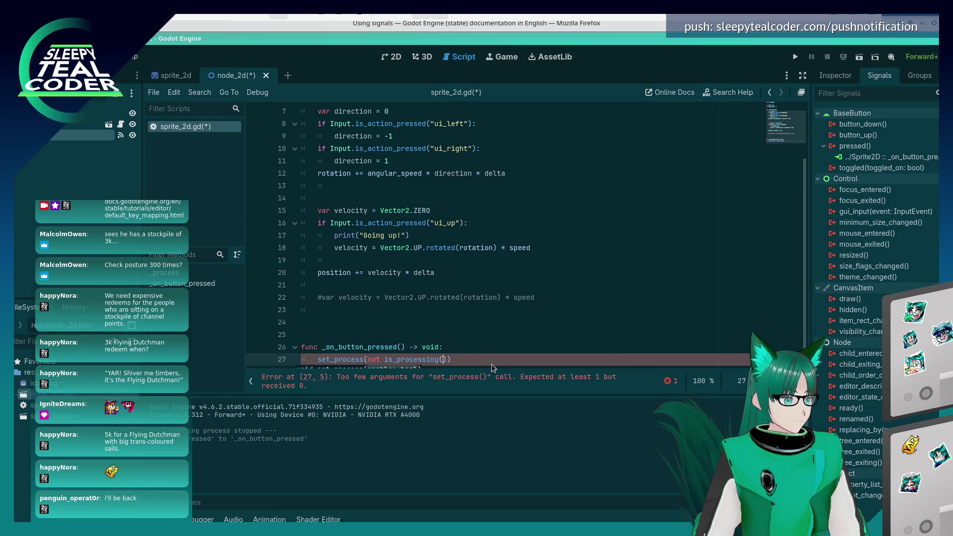
{"action": "key", "text": "Return"}
{"action": "key", "text": "ctrl+s"}
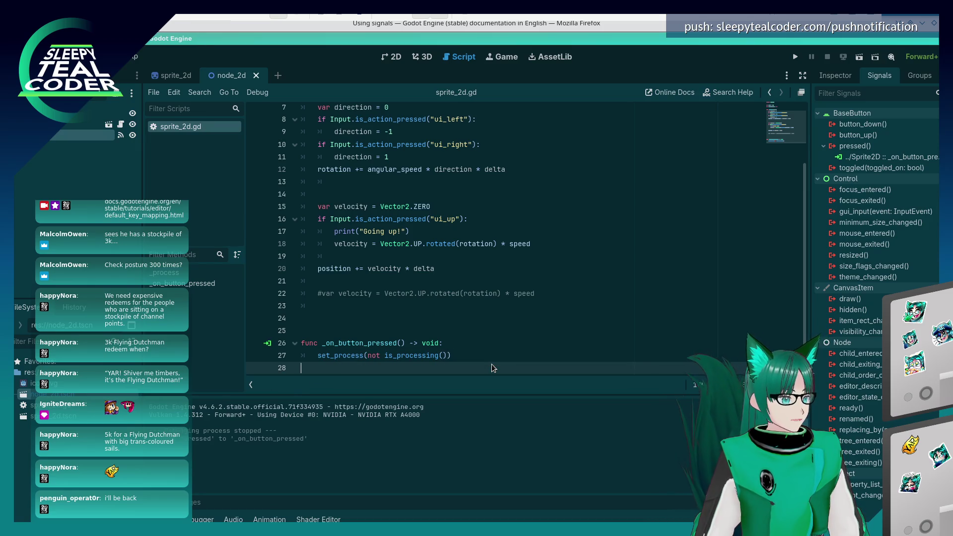
{"action": "key", "text": "alt+Tab"}
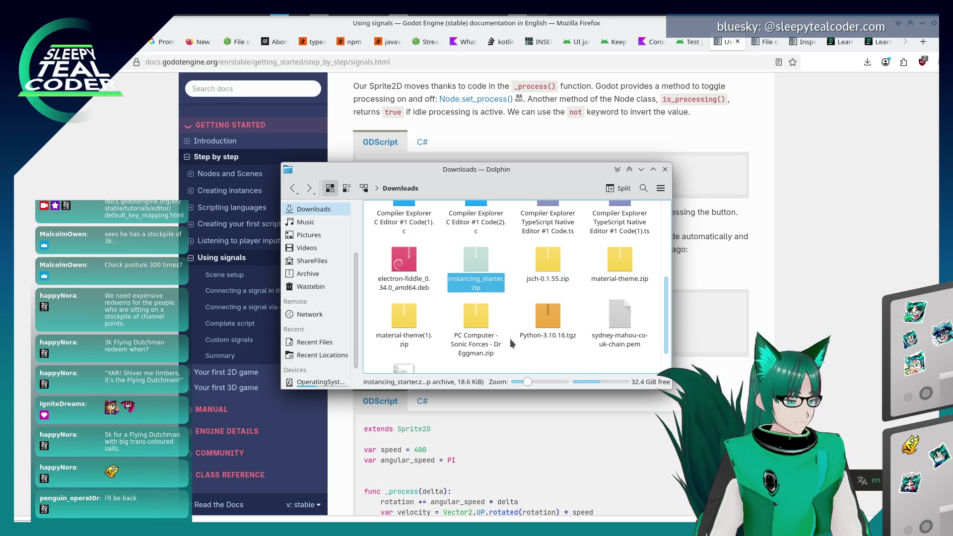
Comment out the old movement code on lines 7–20 and open a new line under func _process.
{"action": "key", "text": "alt+Tab"}
{"action": "key", "text": "alt+Tab"}
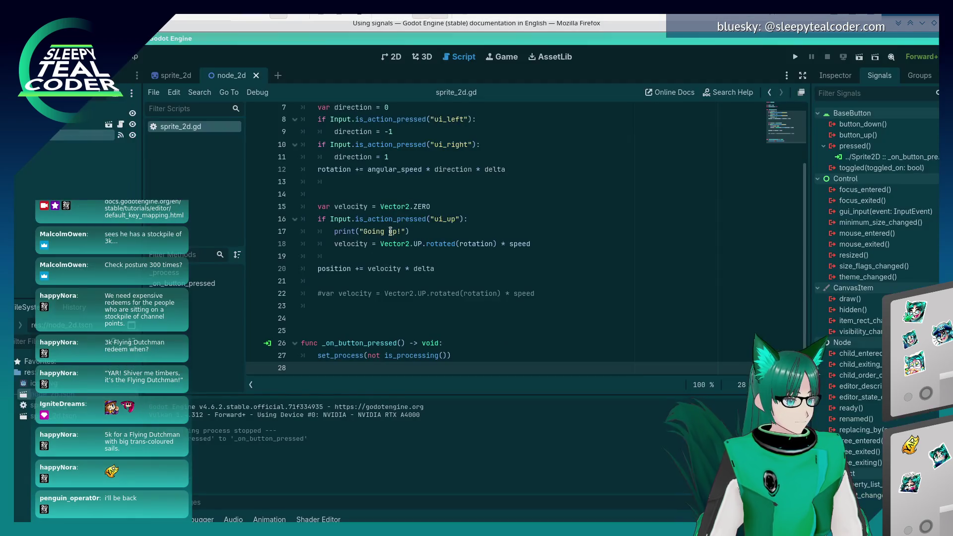
{"action": "left_click", "coordinate": [390, 232]}
{"action": "scroll", "coordinate": [391, 232], "scroll_direction": "up", "scroll_amount": 2}
{"action": "left_click_drag", "start_coordinate": [447, 348], "coordinate": [206, 188]}
{"action": "key", "text": "ctrl+k"}
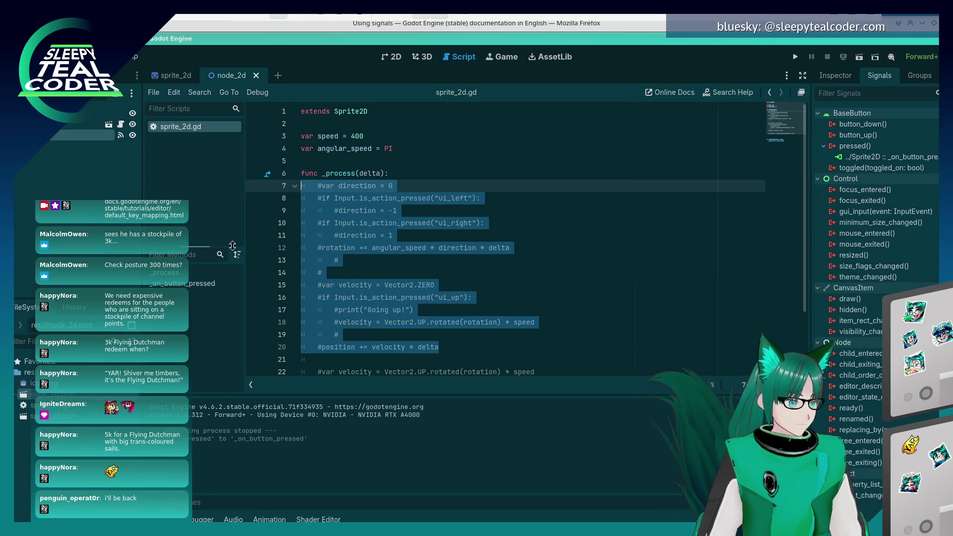
{"action": "left_click", "coordinate": [396, 178]}
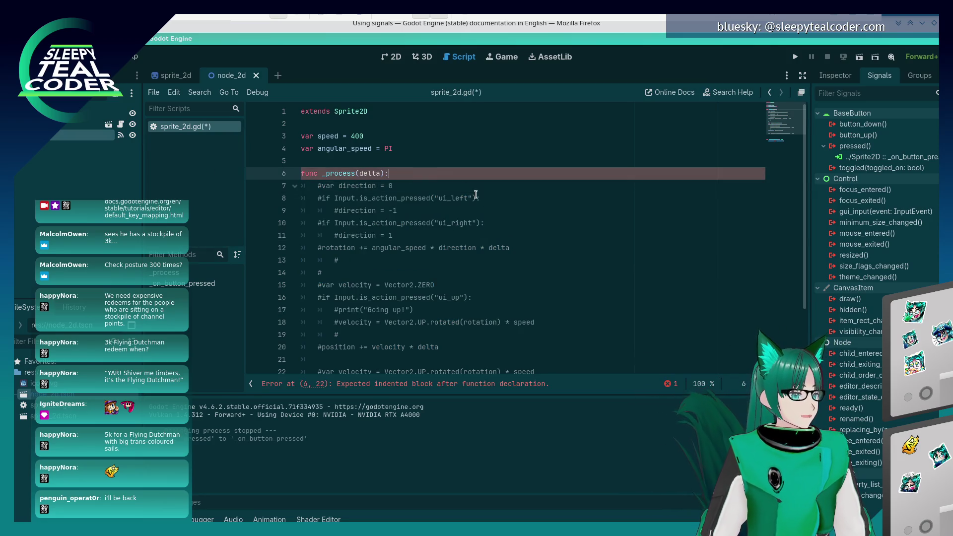
{"action": "key", "text": "Return"}
Add the line rotation += angular_speed * delta to _process, following the docs.
{"action": "key", "text": "alt+Tab"}
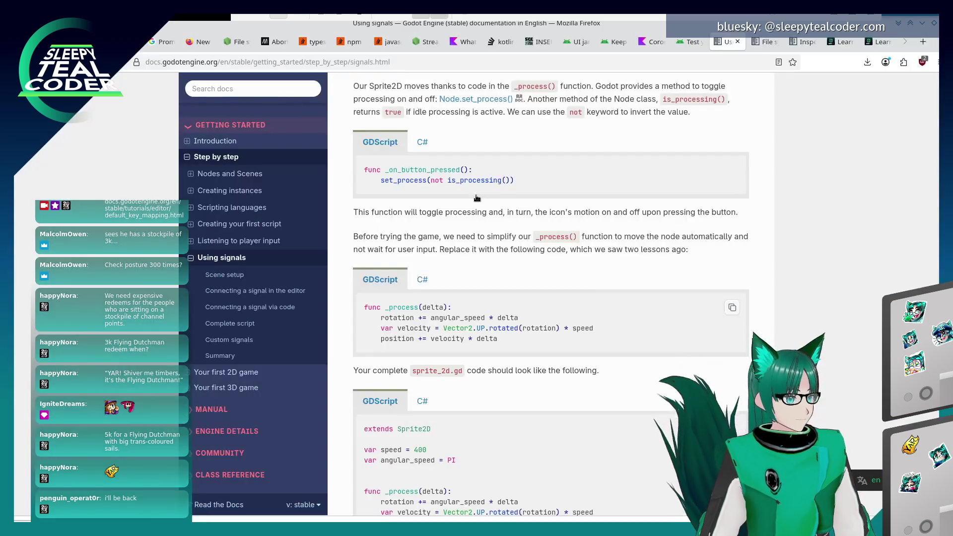
{"action": "key", "text": "alt+Tab"}
{"action": "type", "text": "rotation +"}
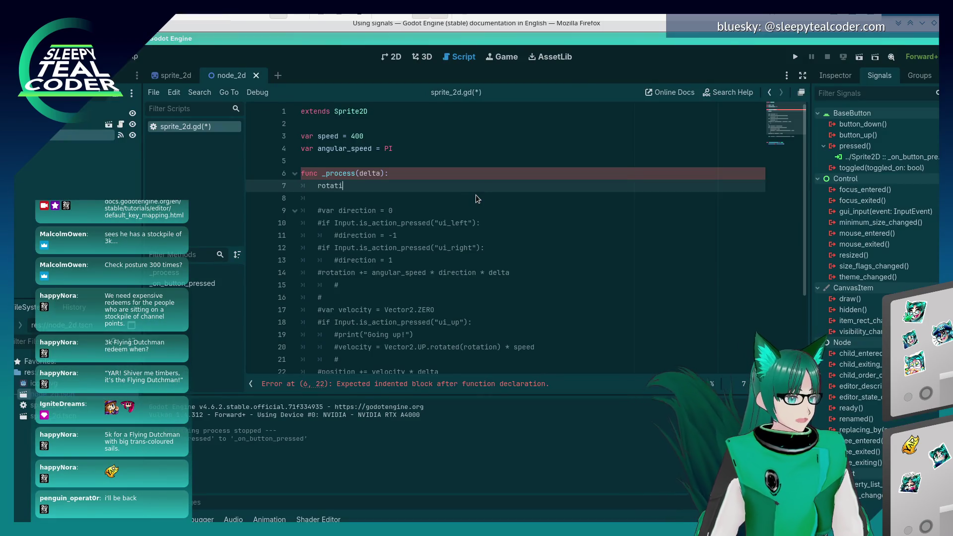
{"action": "key", "text": "alt+Tab"}
{"action": "key", "text": "alt+Tab"}
{"action": "type", "text": "= "}
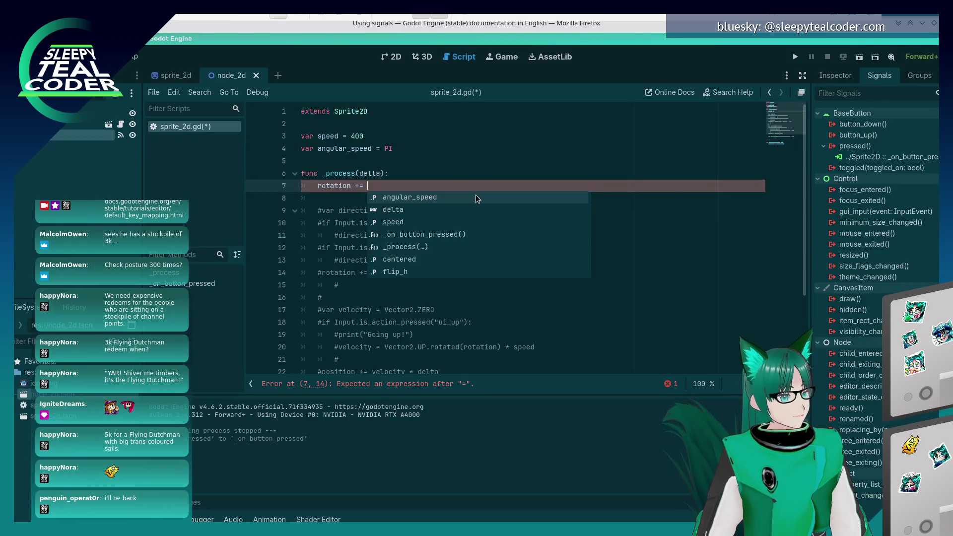
{"action": "type", "text": "angular_speed"}
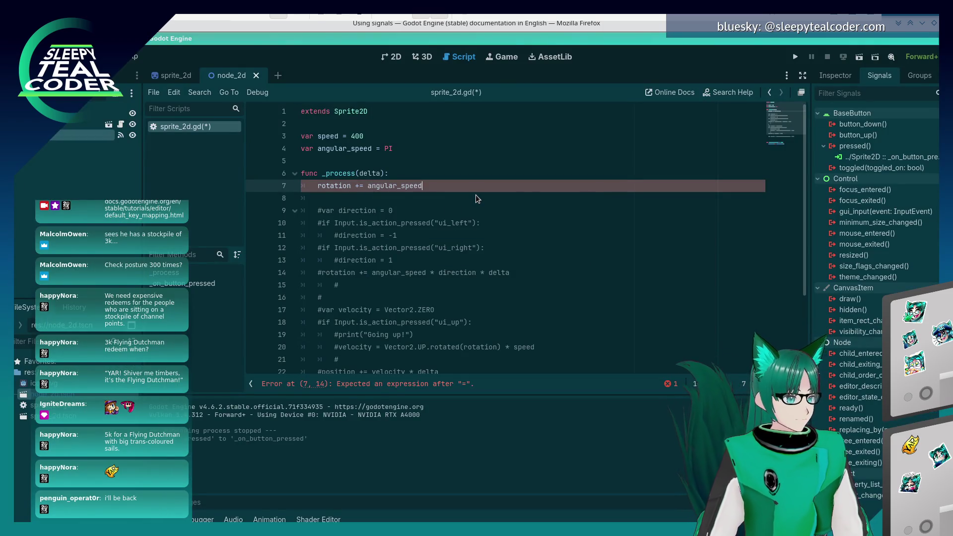
{"action": "type", "text": " * delta"}
{"action": "key", "text": "alt+Tab"}
{"action": "key", "text": "alt+Tab"}
{"action": "key", "text": "Return"}
Begin the velocity declaration as var velocity = Vector2.UP.
{"action": "type", "text": "var velo"}
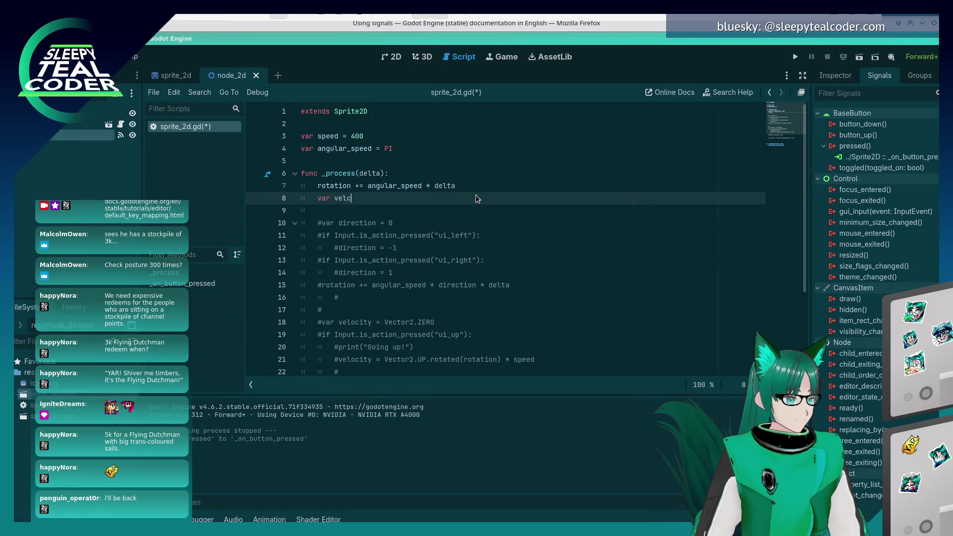
{"action": "key", "text": "alt+Tab"}
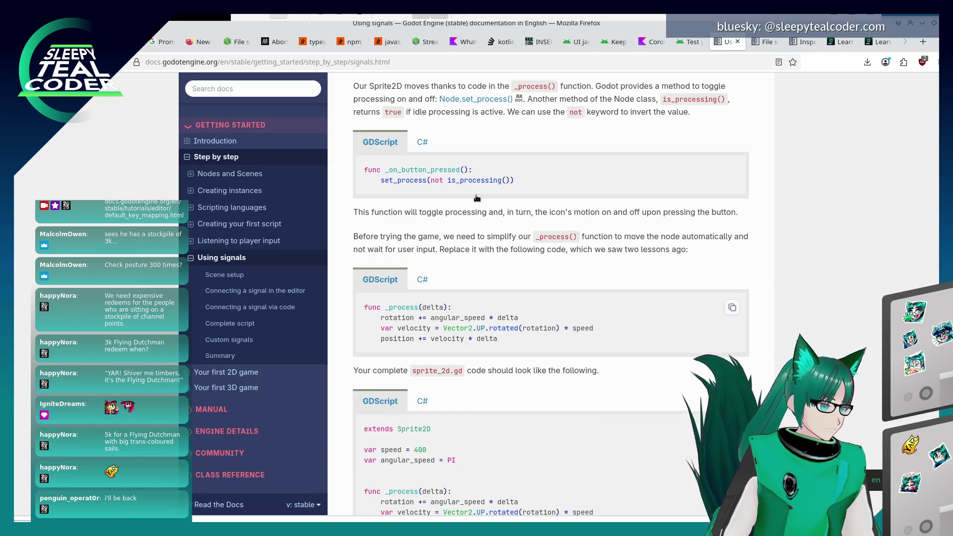
{"action": "key", "text": "alt+Tab"}
{"action": "type", "text": "city ="}
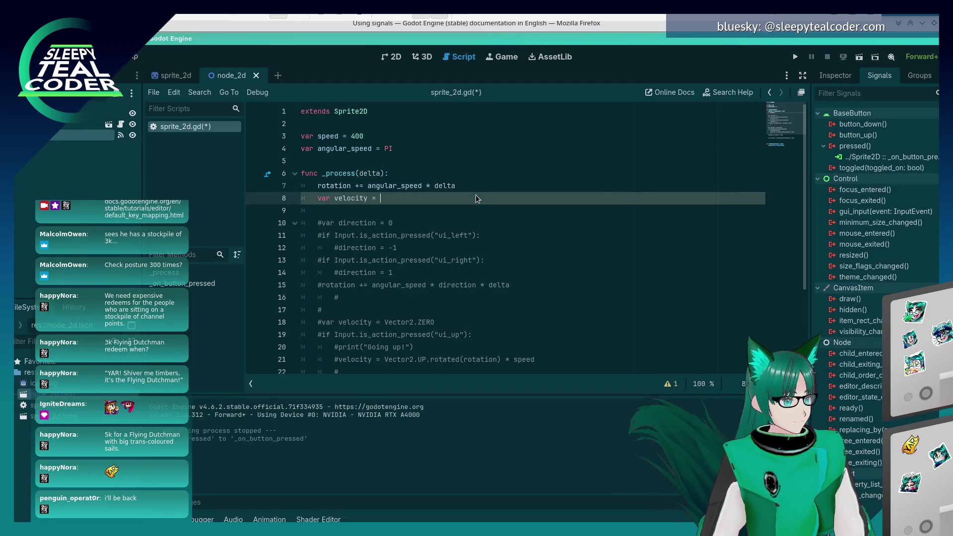
{"action": "key", "text": "alt+Tab"}
{"action": "key", "text": "alt+Tab"}
{"action": "type", "text": "Vector"}
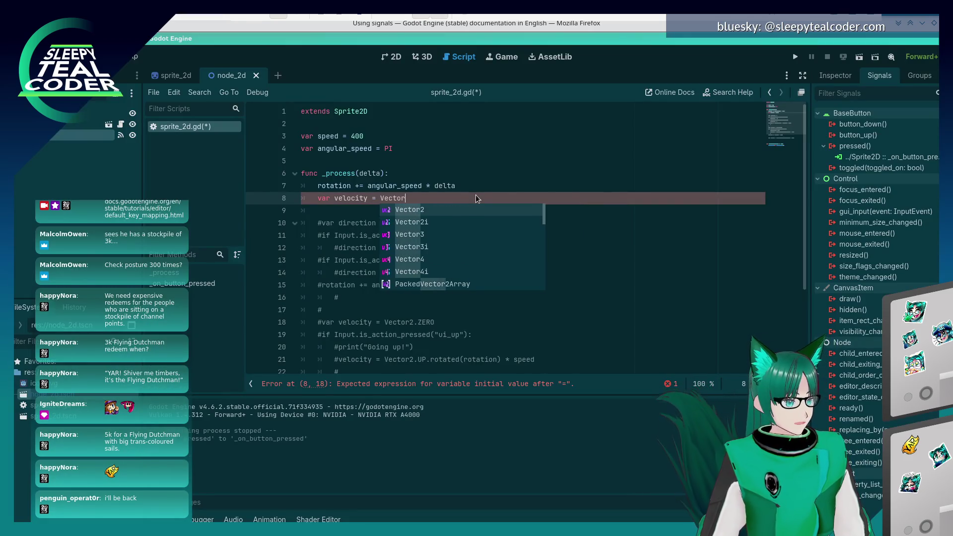
{"action": "type", "text": "2.UP."}
Complete the velocity line as Vector2.UP.rotated(rotation) * speed using autocomplete.
{"action": "key", "text": "alt+Tab"}
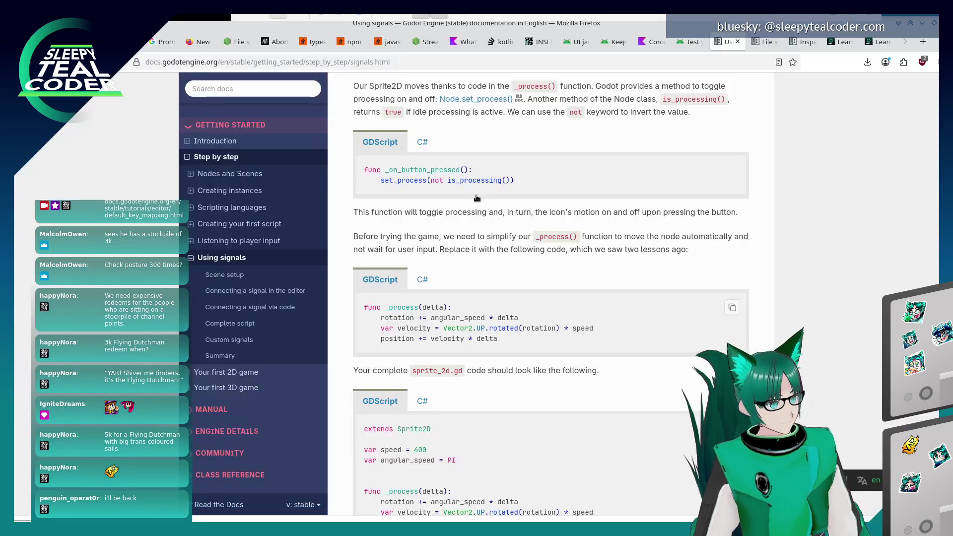
{"action": "key", "text": "alt+Tab"}
{"action": "type", "text": "rot"}
{"action": "key", "text": "Return"}
{"action": "type", "text": "rot"}
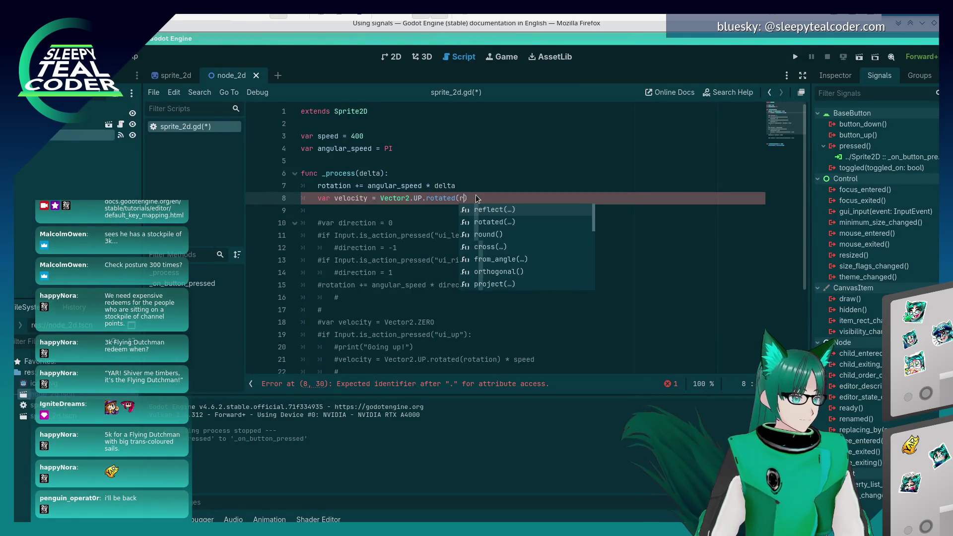
{"action": "key", "text": "Return"}
{"action": "key", "text": "End"}
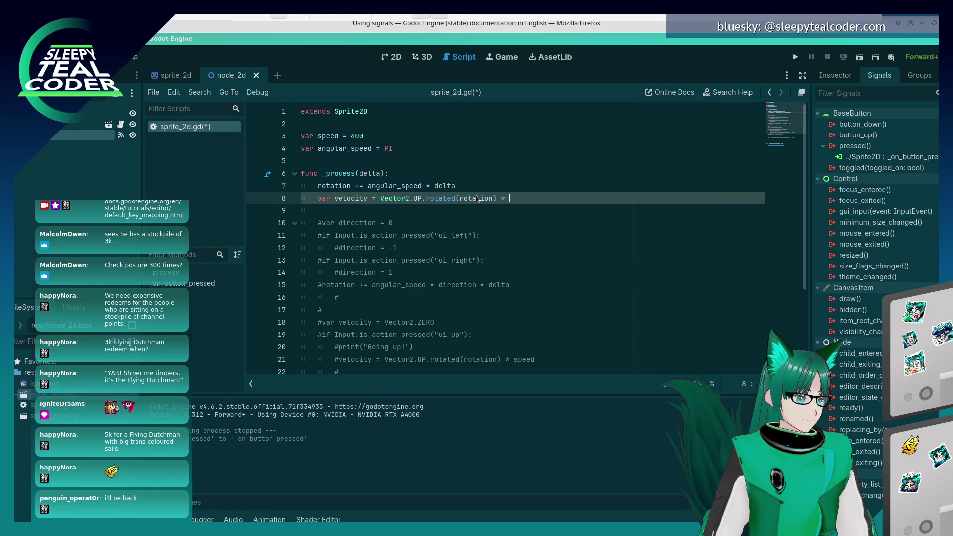
{"action": "type", "text": "* delta"}
{"action": "key", "text": "Return"}
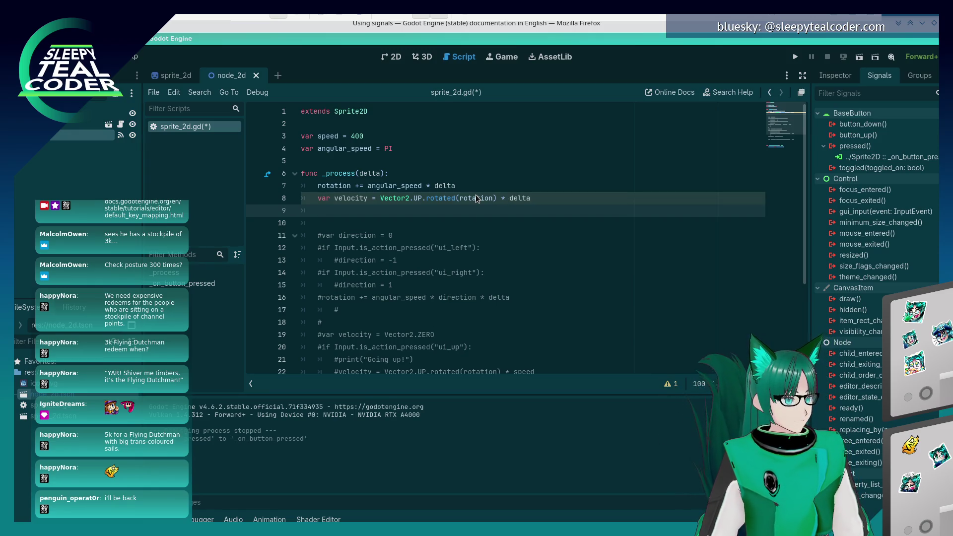
{"action": "key", "text": "alt+Tab"}
{"action": "key", "text": "alt+Tab"}
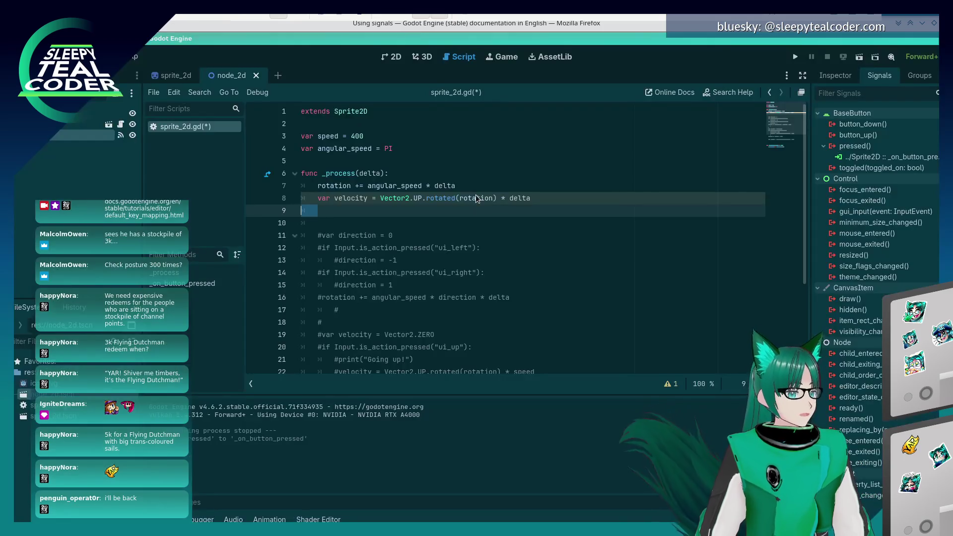
{"action": "key", "text": "BackSpace"}
{"action": "key", "text": "BackSpace"}
{"action": "key", "text": "BackSpace"}
{"action": "key", "text": "BackSpace"}
{"action": "key", "text": "BackSpace"}
{"action": "type", "text": "speed"}
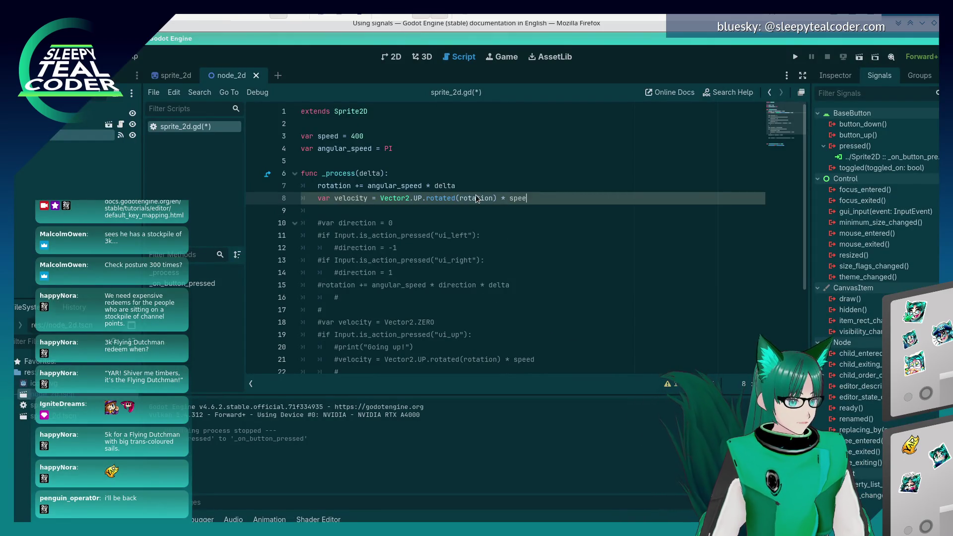
Add position += velocity * delta below it and save sprite_2d.gd.
{"action": "key", "text": "alt+Tab"}
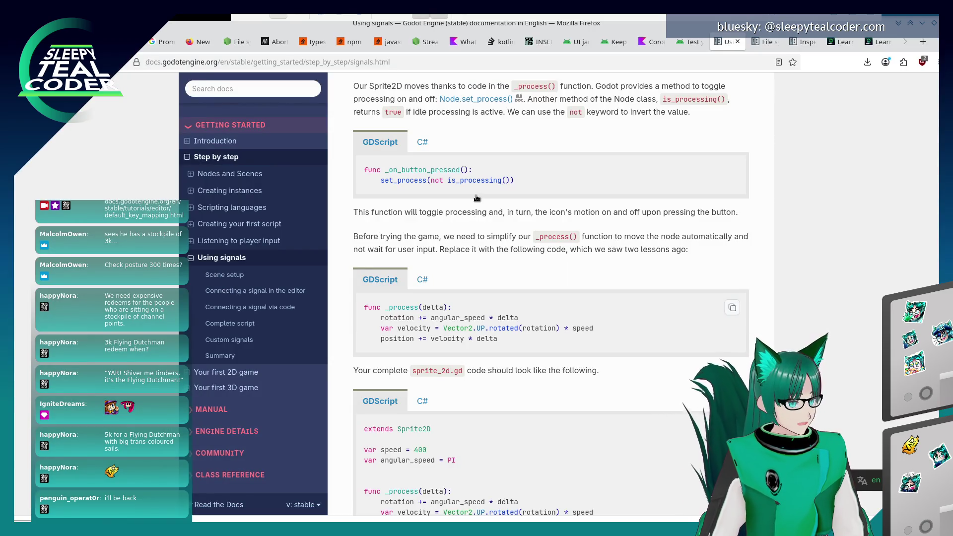
{"action": "key", "text": "alt+Tab"}
{"action": "type", "text": "position += velocity * delta"}
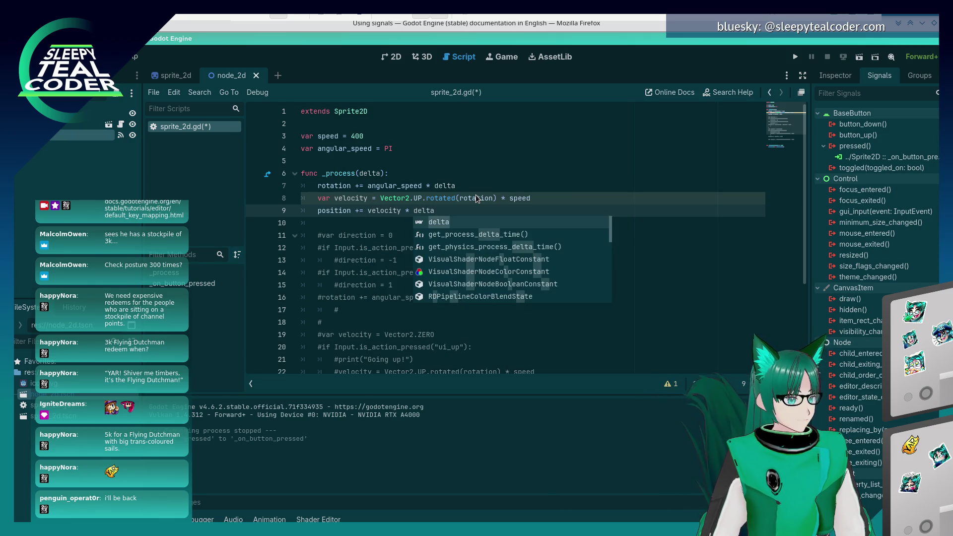
{"action": "key", "text": "alt+Tab"}
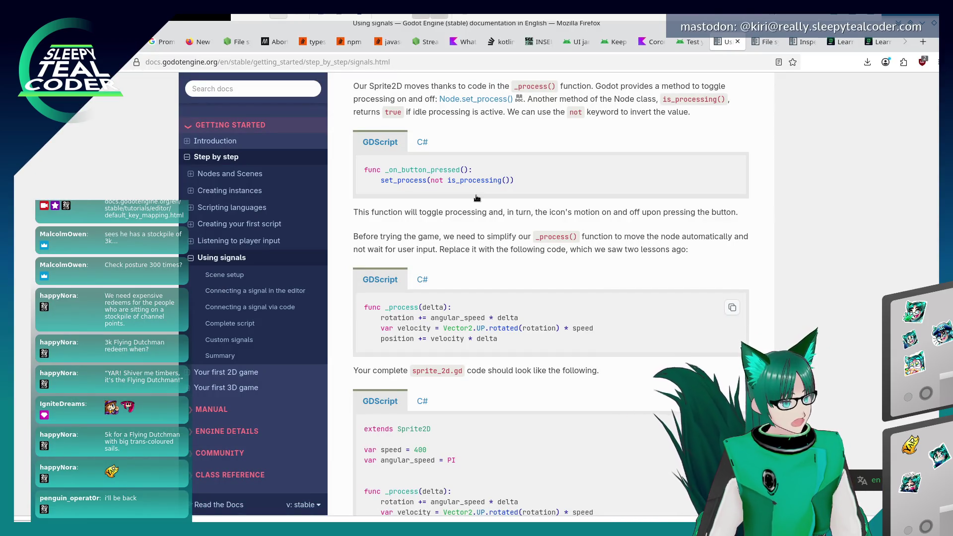
{"action": "key", "text": "alt+Tab"}
{"action": "key", "text": "Escape"}
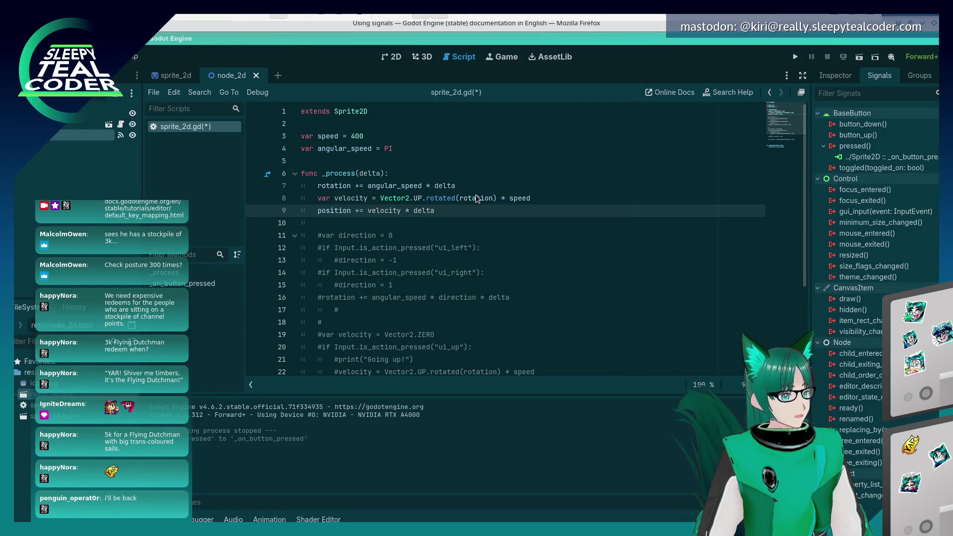
{"action": "key", "text": "ctrl+s"}
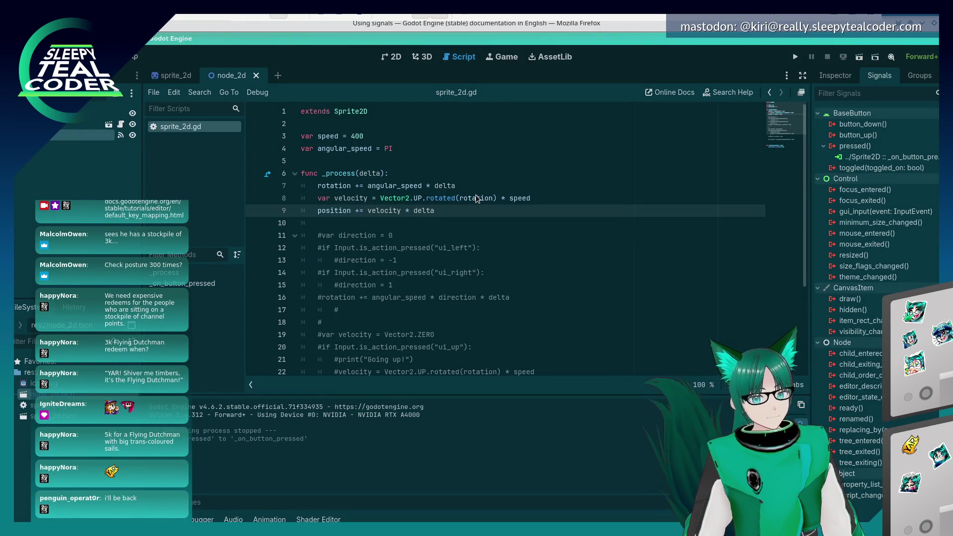
{"action": "key", "text": "alt+Tab"}
Scroll the signals docs past the complete sprite_2d.gd listing to 'Connecting a signal via code'.
{"action": "scroll", "coordinate": [476, 198], "scroll_direction": "down", "scroll_amount": 3}
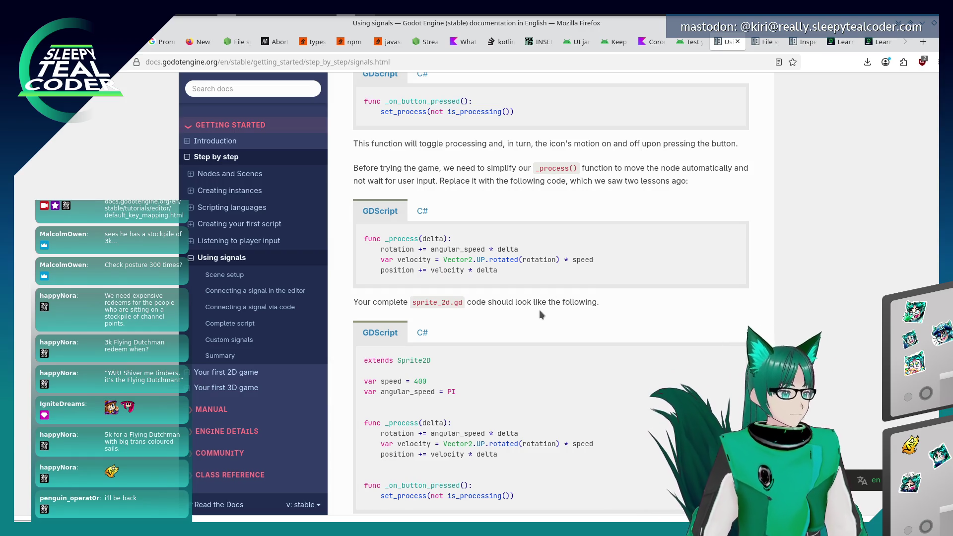
{"action": "scroll", "coordinate": [539, 309], "scroll_direction": "down", "scroll_amount": 3}
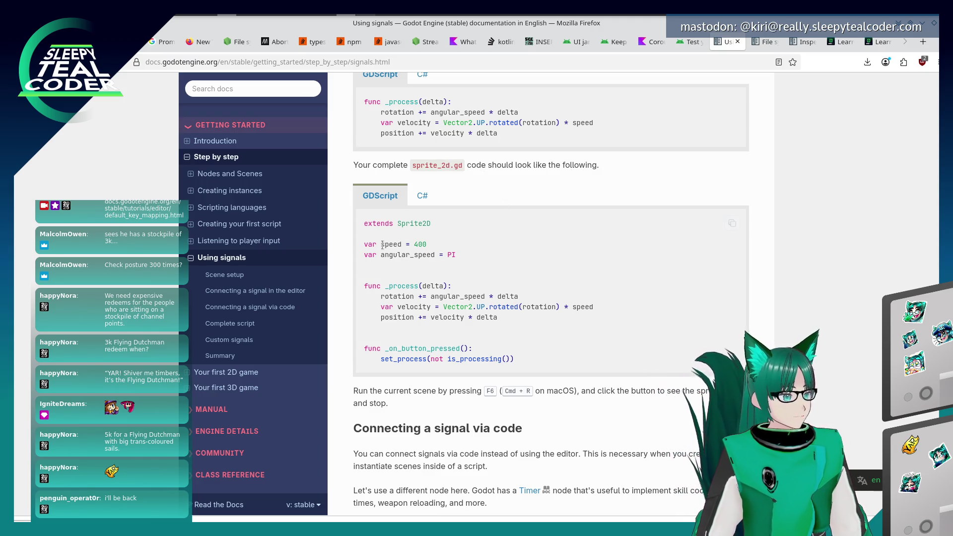
{"action": "scroll", "coordinate": [463, 336], "scroll_direction": "down", "scroll_amount": 2}
{"action": "scroll", "coordinate": [453, 314], "scroll_direction": "down", "scroll_amount": 3}
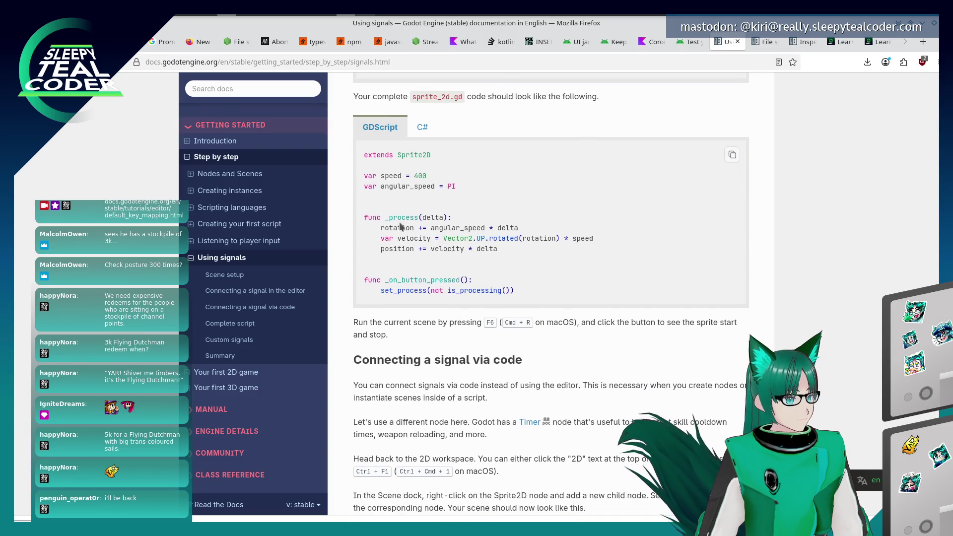
{"action": "scroll", "coordinate": [406, 298], "scroll_direction": "down", "scroll_amount": 1}
{"action": "scroll", "coordinate": [405, 294], "scroll_direction": "down", "scroll_amount": 3}
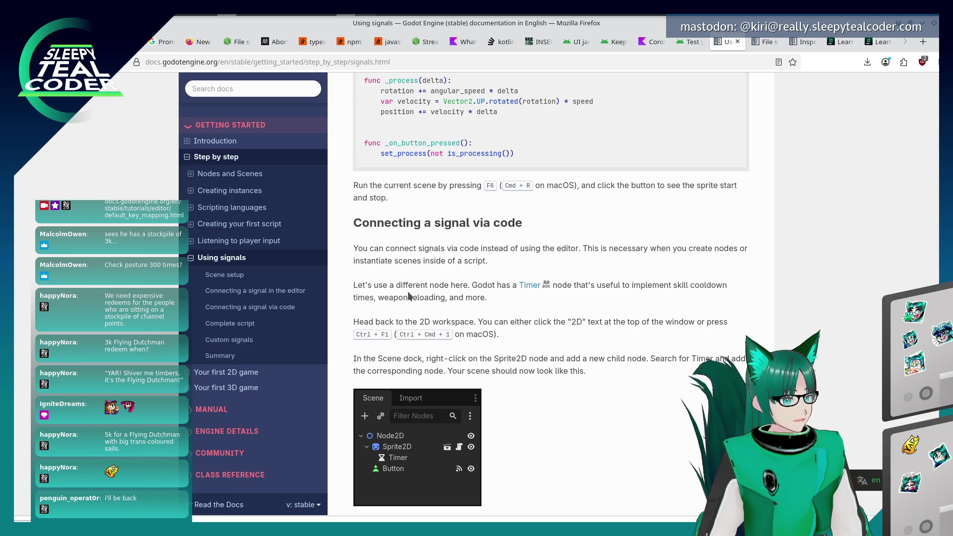
Return to the Godot editor and run the current scene with F5.
{"action": "key", "text": "alt+Tab"}
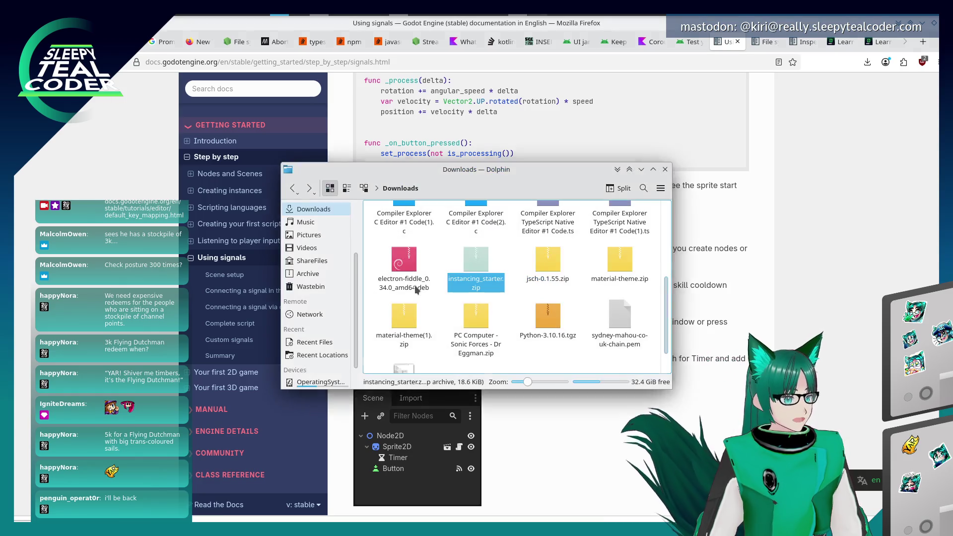
{"action": "key", "text": "alt+Tab"}
{"action": "key", "text": "alt+Tab"}
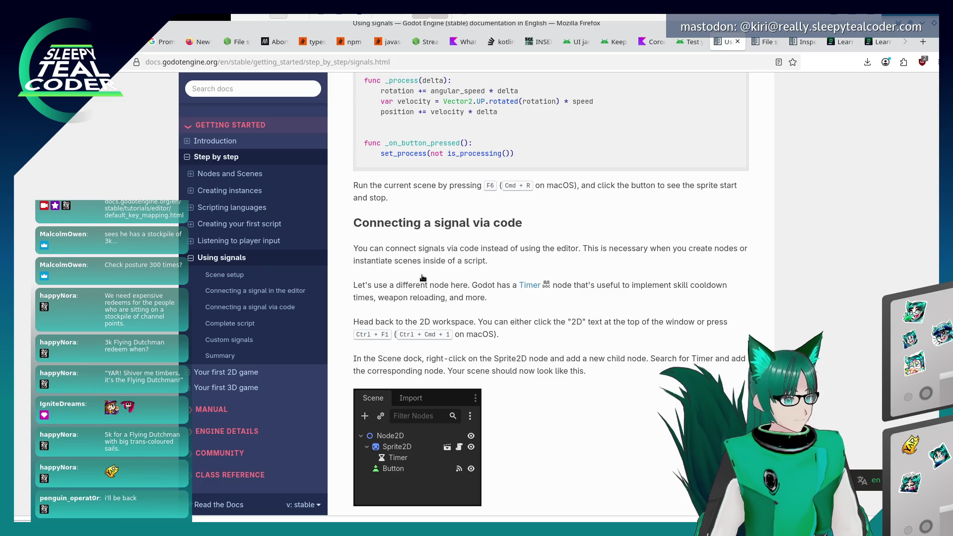
{"action": "key", "text": "alt+Tab"}
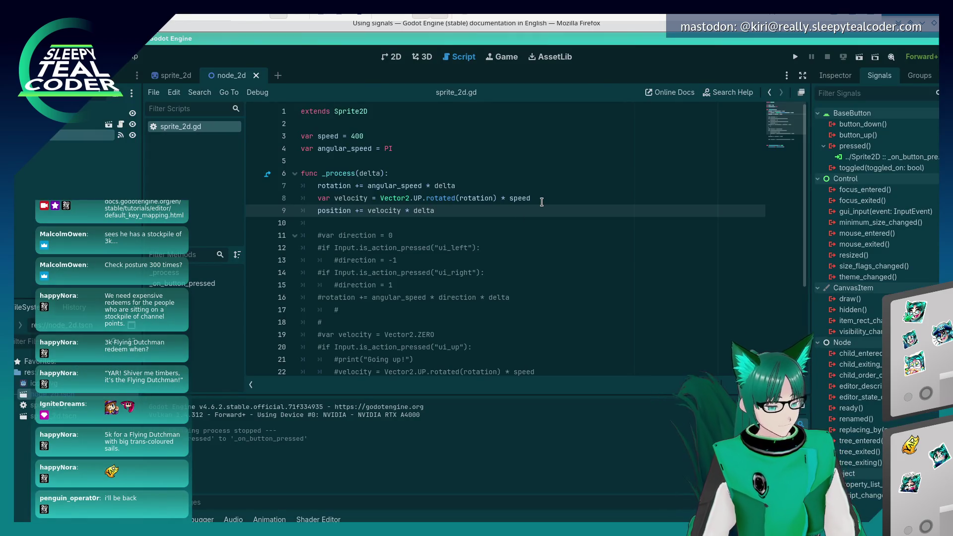
{"action": "key", "text": "F5"}
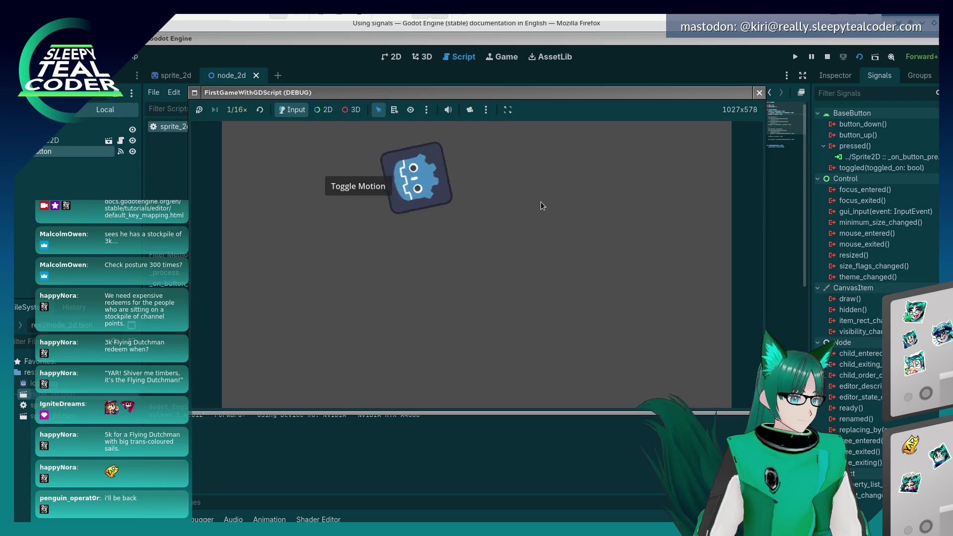
Toggle the sprite's motion off and on several times with Toggle Motion, then stop the game with F8.
{"action": "left_click", "coordinate": [369, 192]}
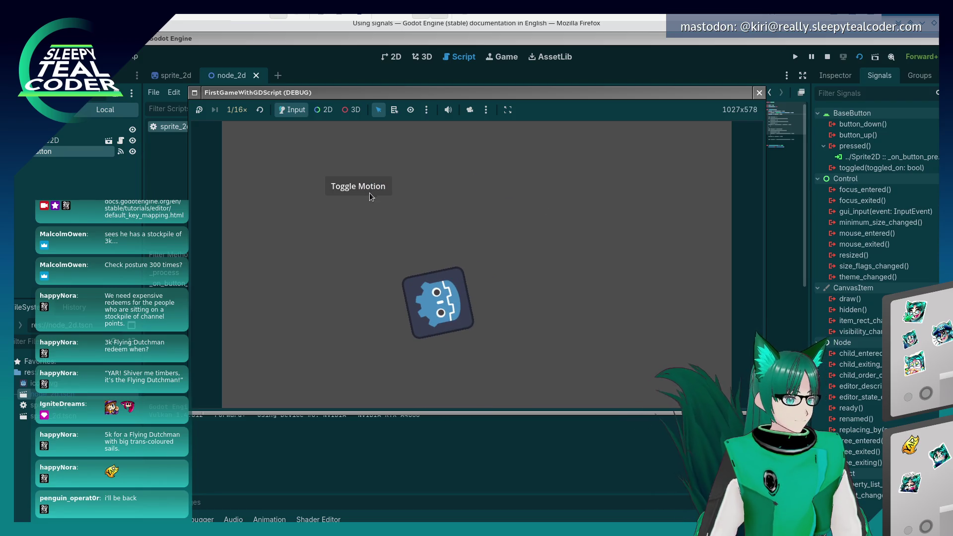
{"action": "left_click", "coordinate": [363, 187]}
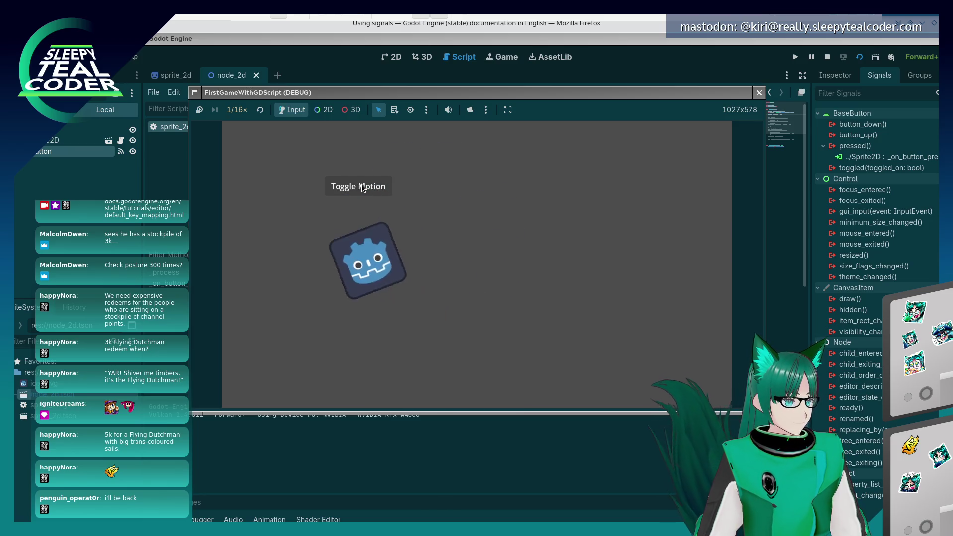
{"action": "left_click", "coordinate": [362, 187]}
{"action": "left_click", "coordinate": [363, 187]}
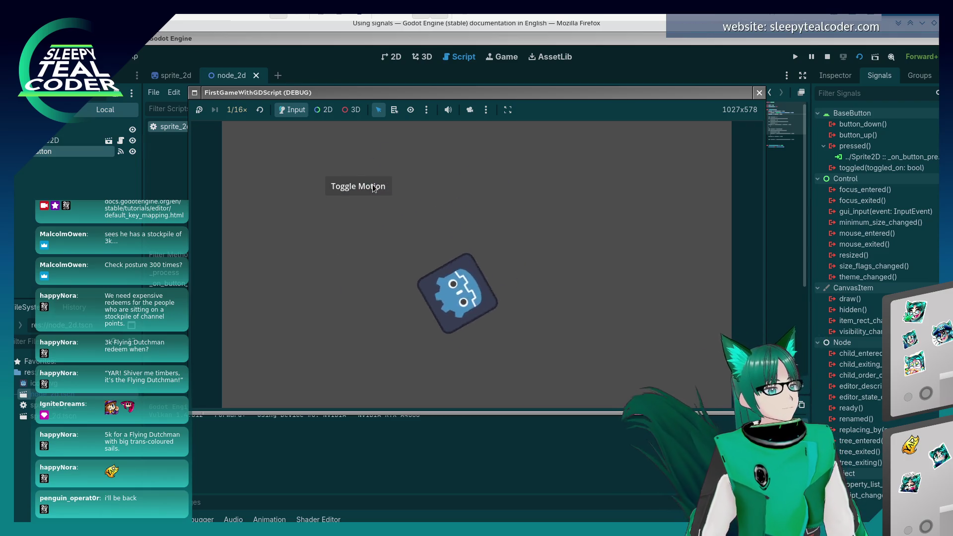
{"action": "left_click", "coordinate": [372, 186]}
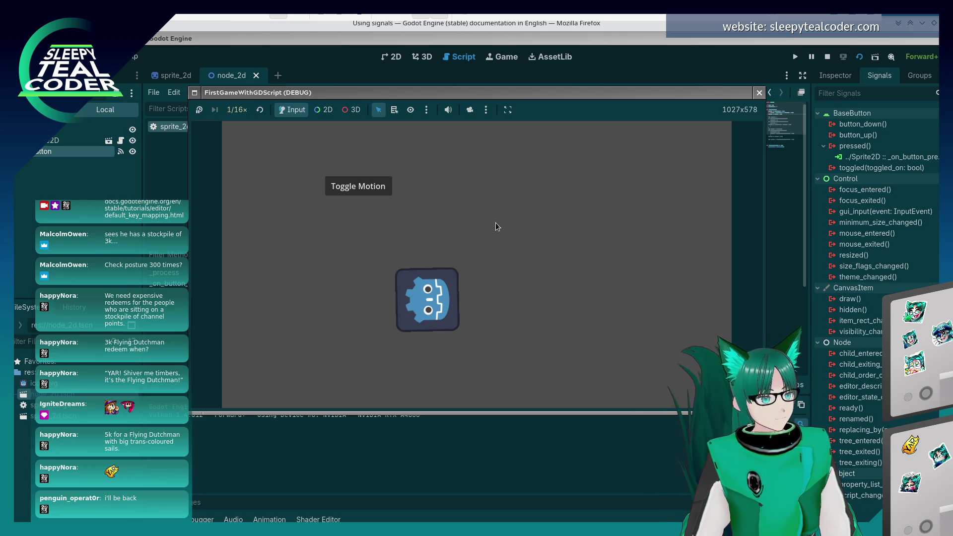
{"action": "key", "text": "F8"}
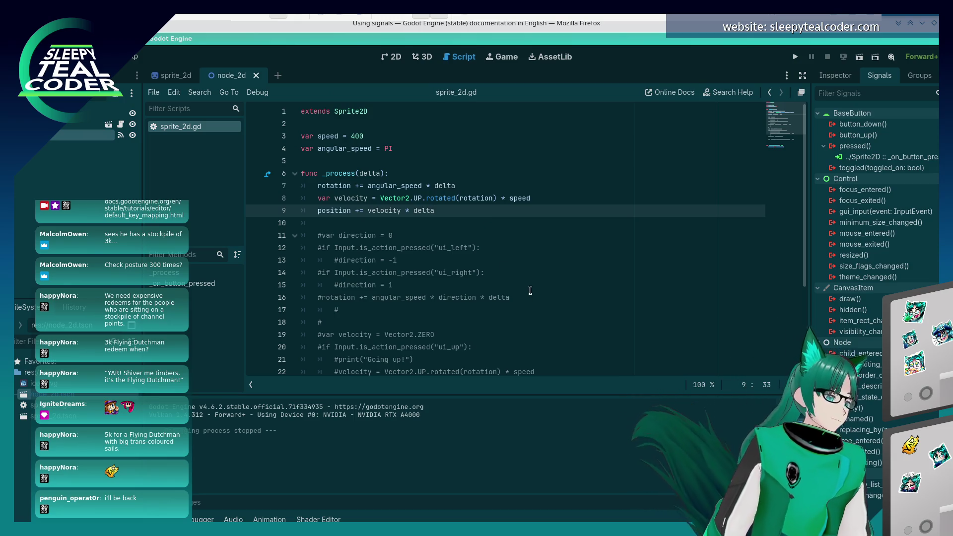
Read the docs section on adding a Timer node, then switch Godot to the 2D workspace.
{"action": "left_click", "coordinate": [441, 223]}
{"action": "key", "text": "alt+Tab"}
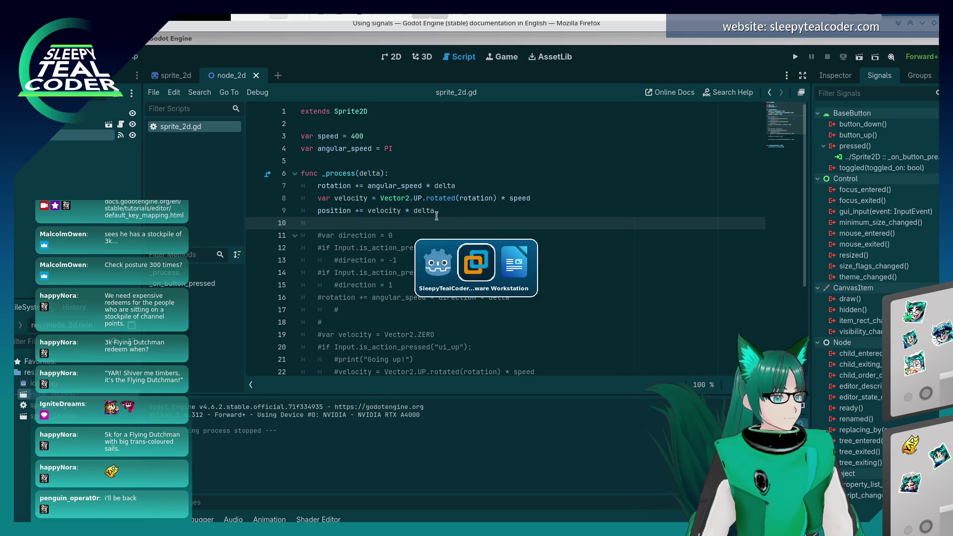
{"action": "scroll", "coordinate": [525, 333], "scroll_direction": "down", "scroll_amount": 3}
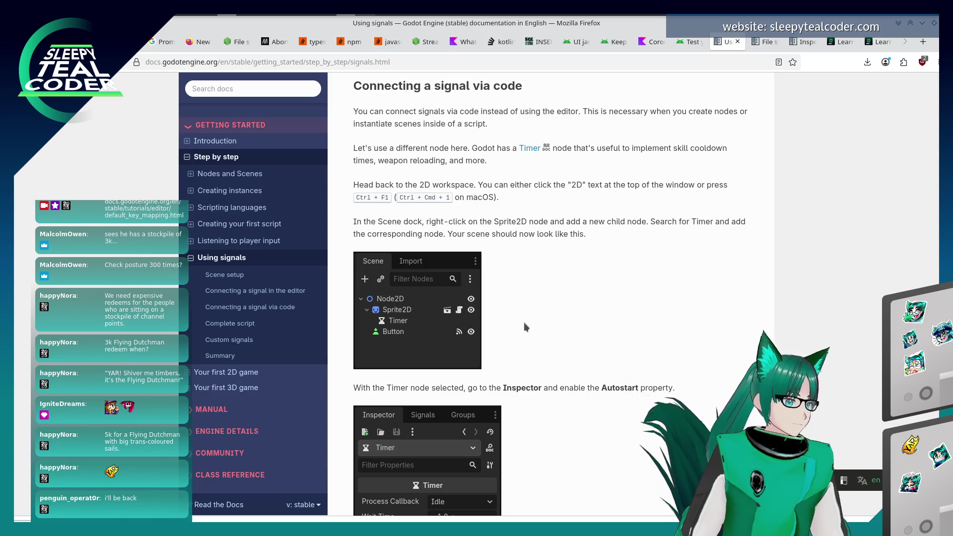
{"action": "key", "text": "alt+Tab"}
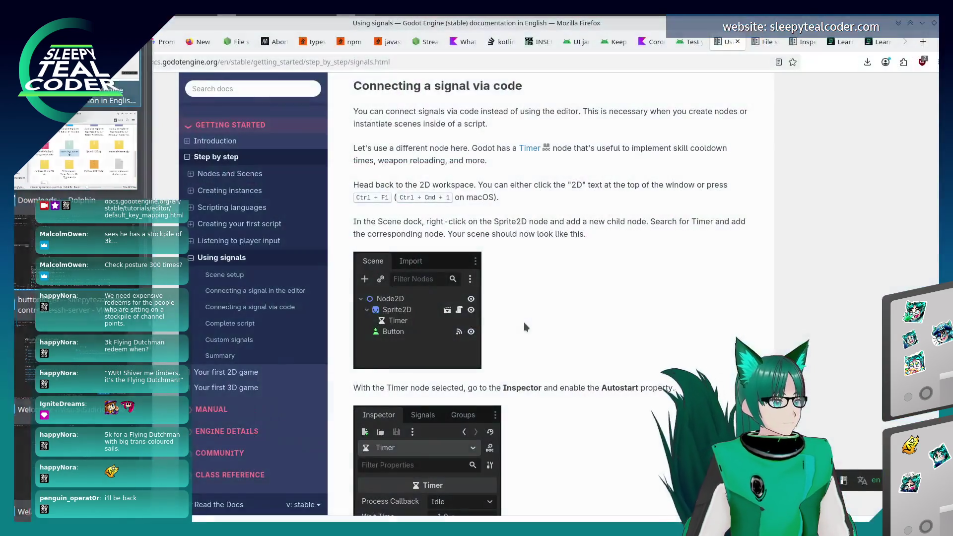
{"action": "key", "text": "alt+Tab"}
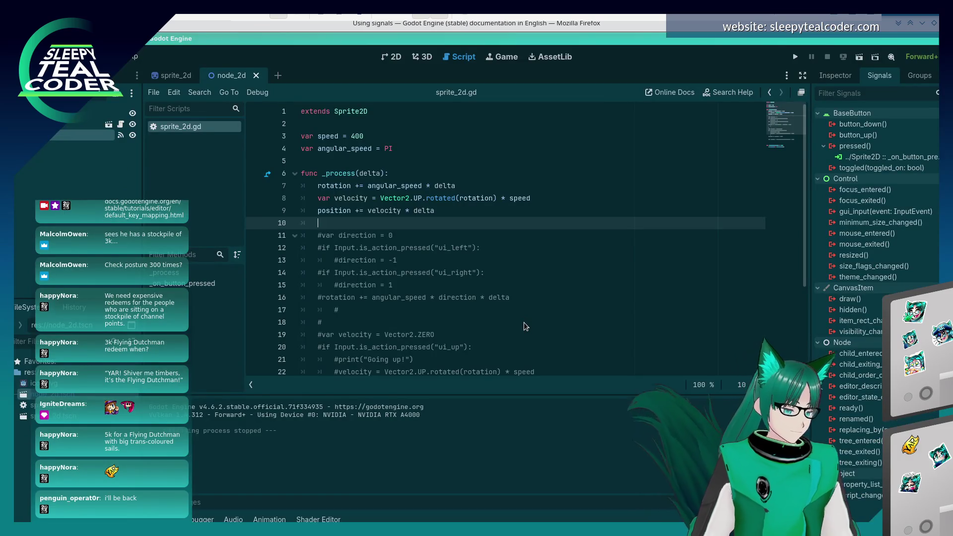
{"action": "key", "text": "ctrl+F1"}
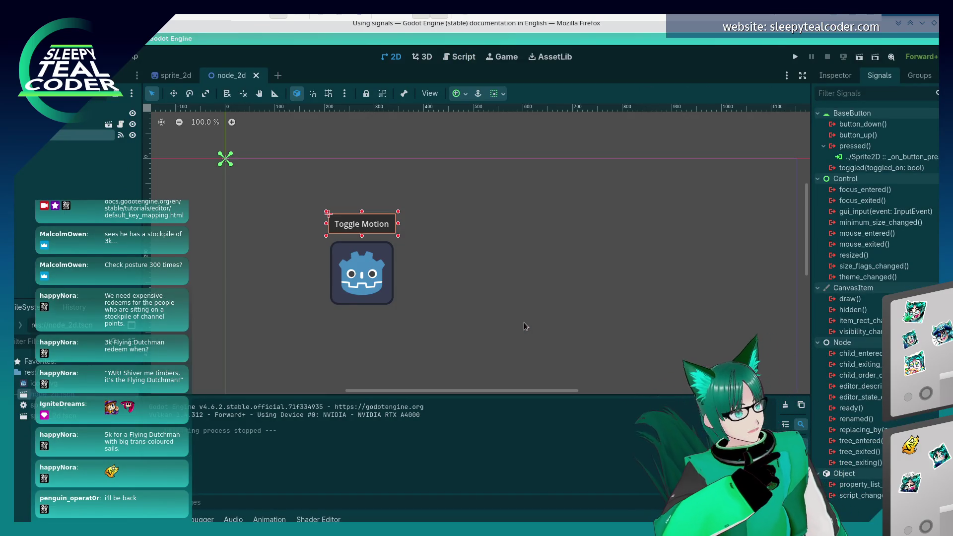
Add a Timer child under Sprite2D by searching 'timer' in the Add Child Node dialog.
{"action": "key", "text": "alt+Tab"}
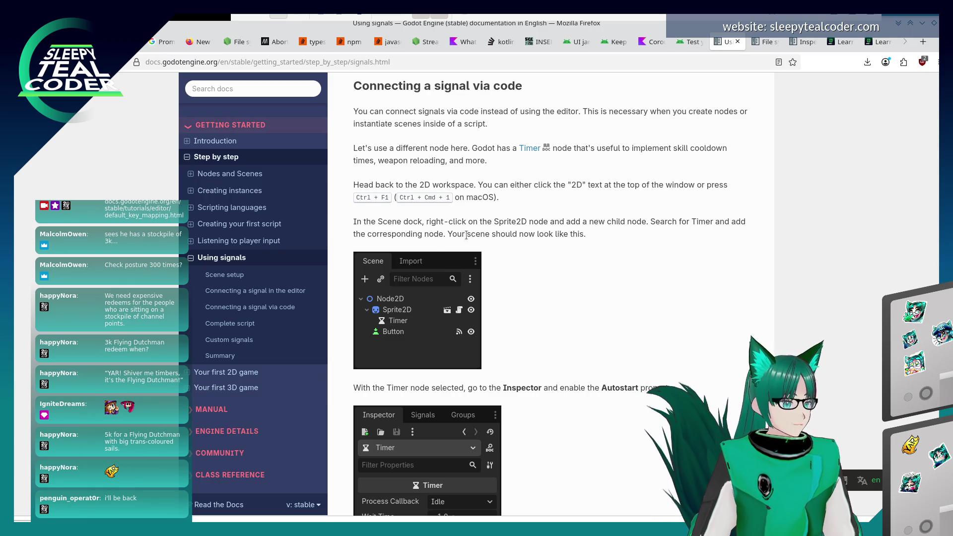
{"action": "key", "text": "alt+Tab"}
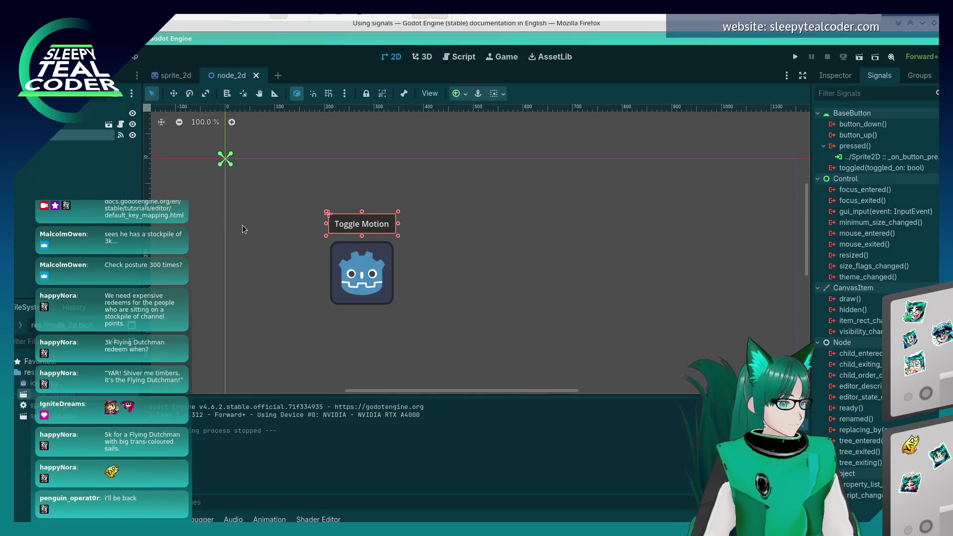
{"action": "left_click", "coordinate": [77, 166]}
{"action": "right_click", "coordinate": [82, 158]}
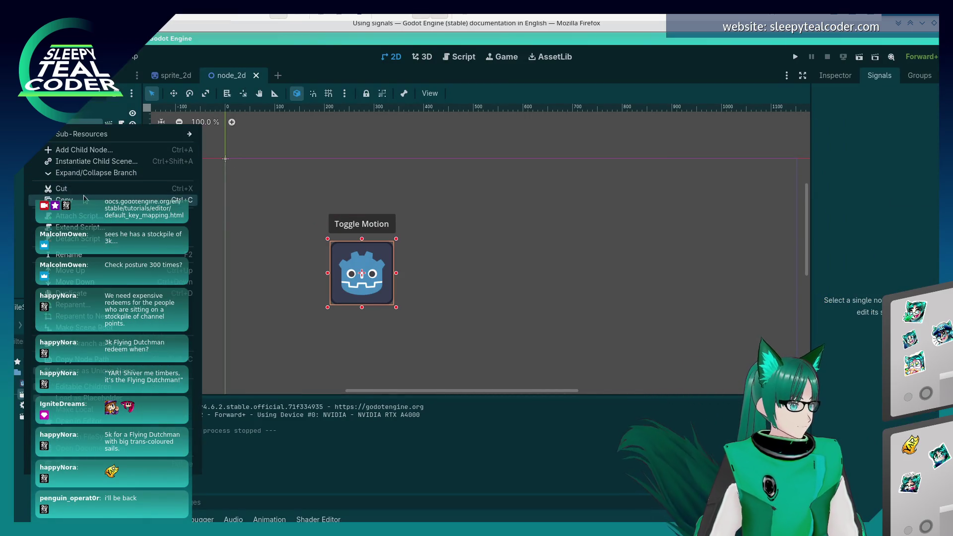
{"action": "left_click", "coordinate": [82, 150]}
{"action": "type", "text": "timer"}
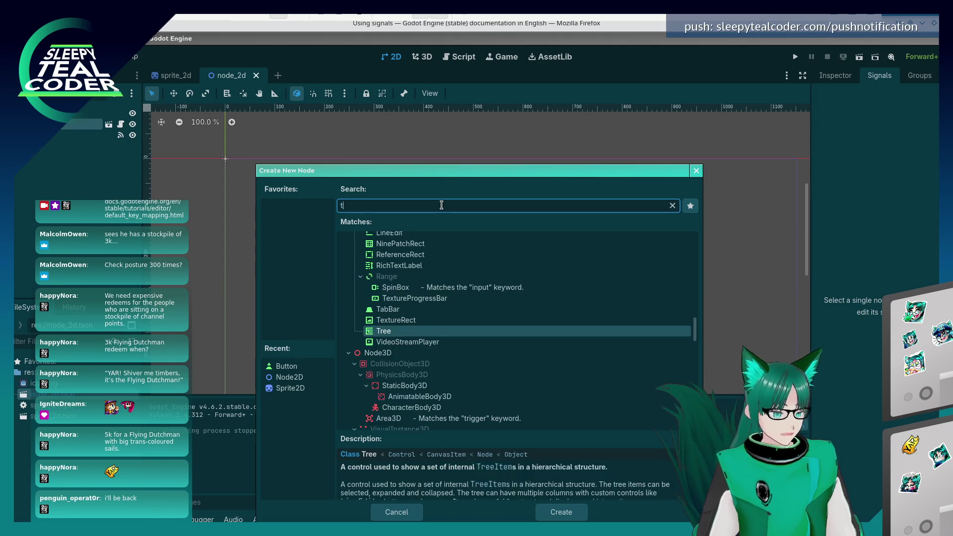
{"action": "left_click", "coordinate": [561, 512]}
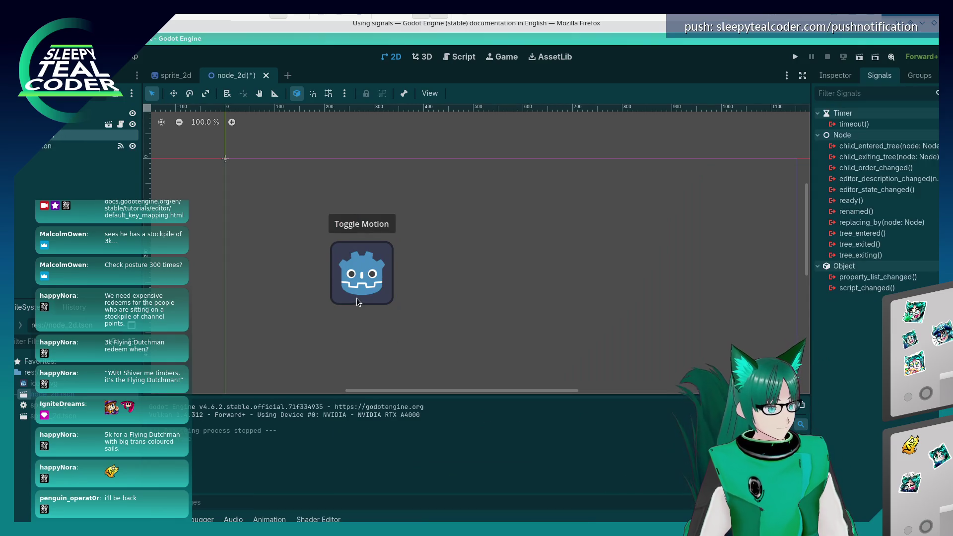
Switch on Autostart for the Timer in the Inspector.
{"action": "key", "text": "alt+Tab"}
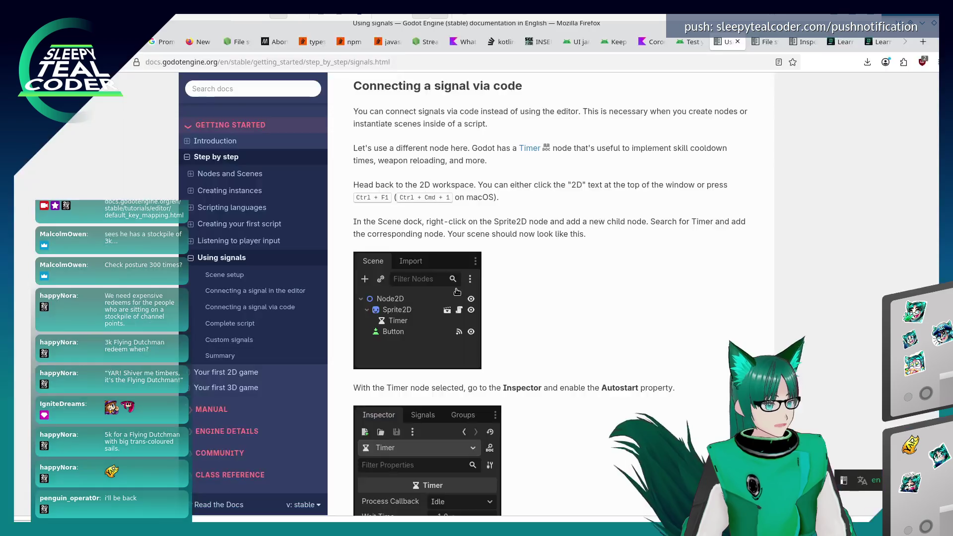
{"action": "scroll", "coordinate": [568, 295], "scroll_direction": "down", "scroll_amount": 3}
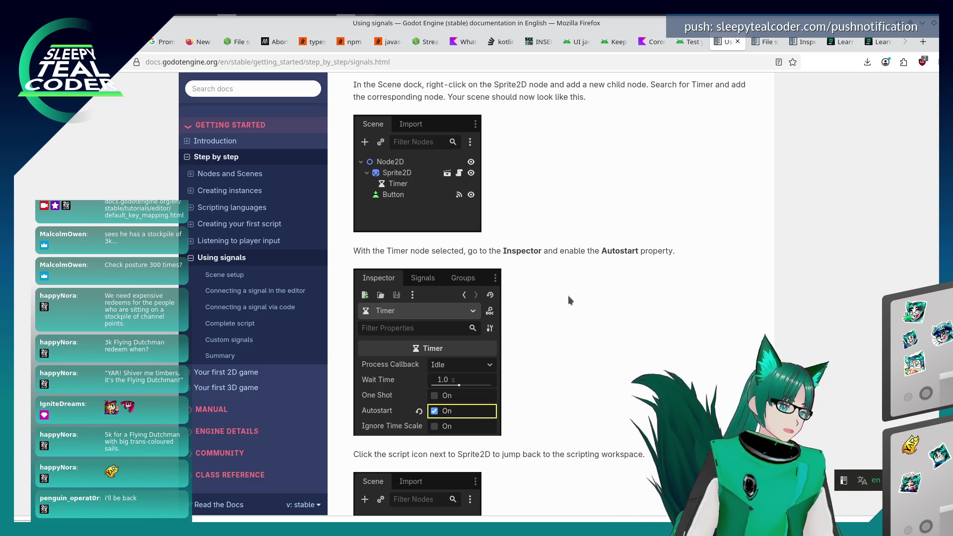
{"action": "key", "text": "alt+Tab"}
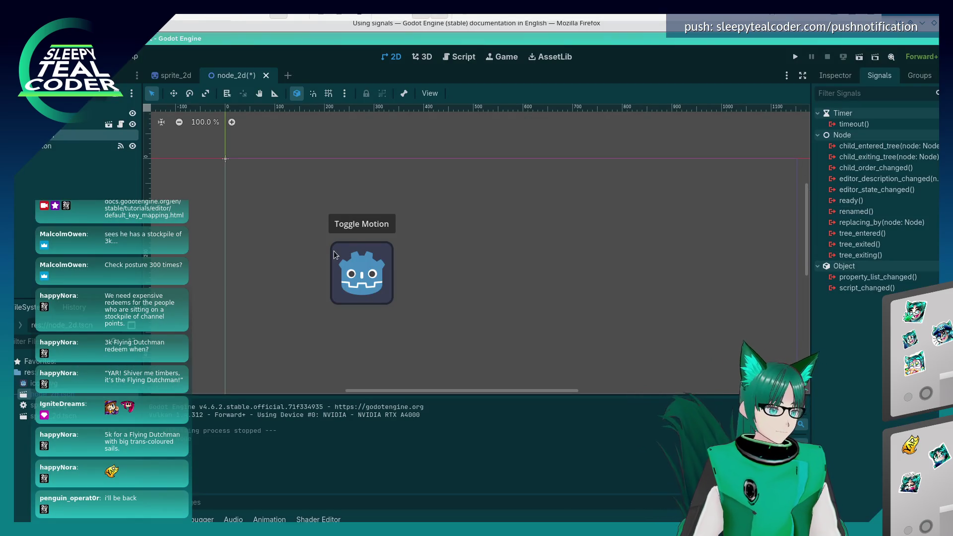
{"action": "left_click", "coordinate": [835, 76]}
{"action": "left_click", "coordinate": [888, 208]}
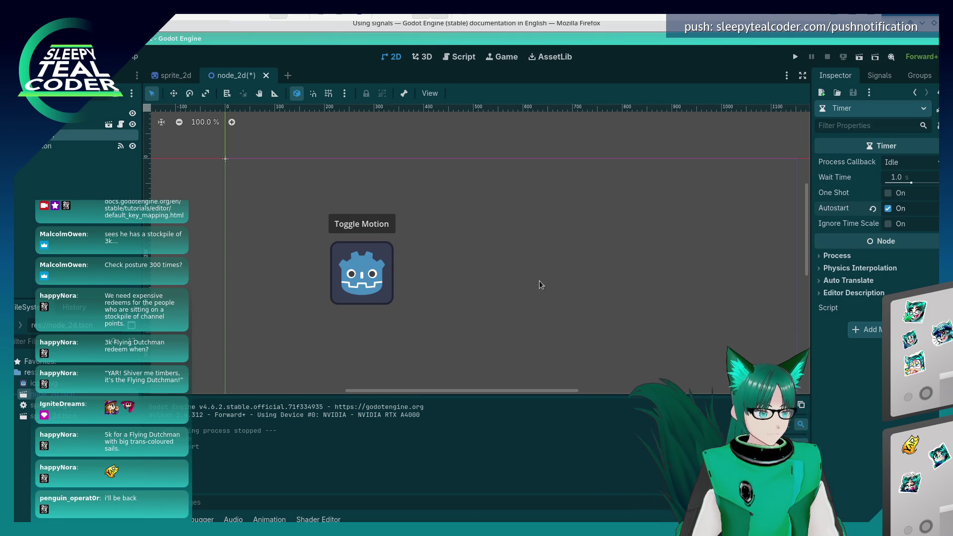
After checking the docs' next step, open the Sprite2D's sprite_2d.gd script.
{"action": "key", "text": "alt+Tab"}
{"action": "scroll", "coordinate": [550, 320], "scroll_direction": "down", "scroll_amount": 4}
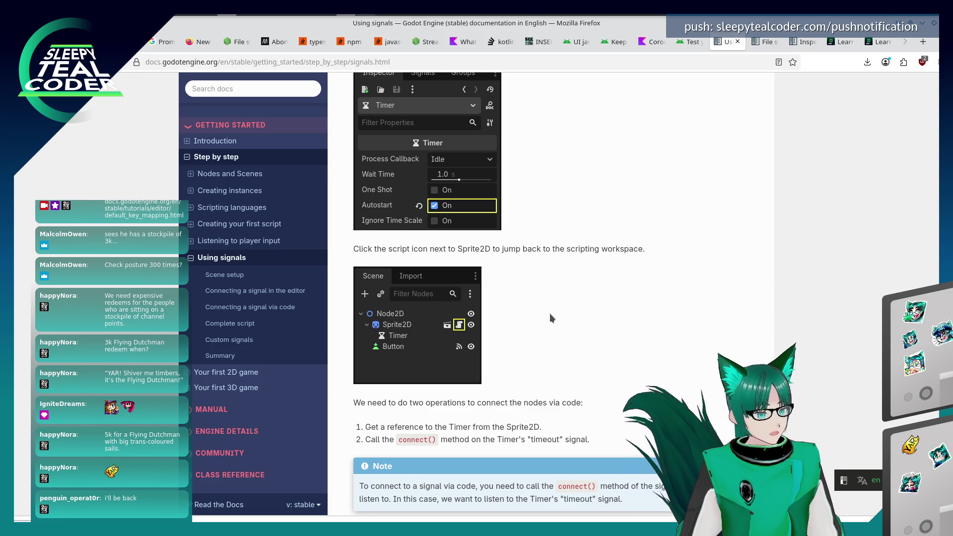
{"action": "key", "text": "alt+Tab"}
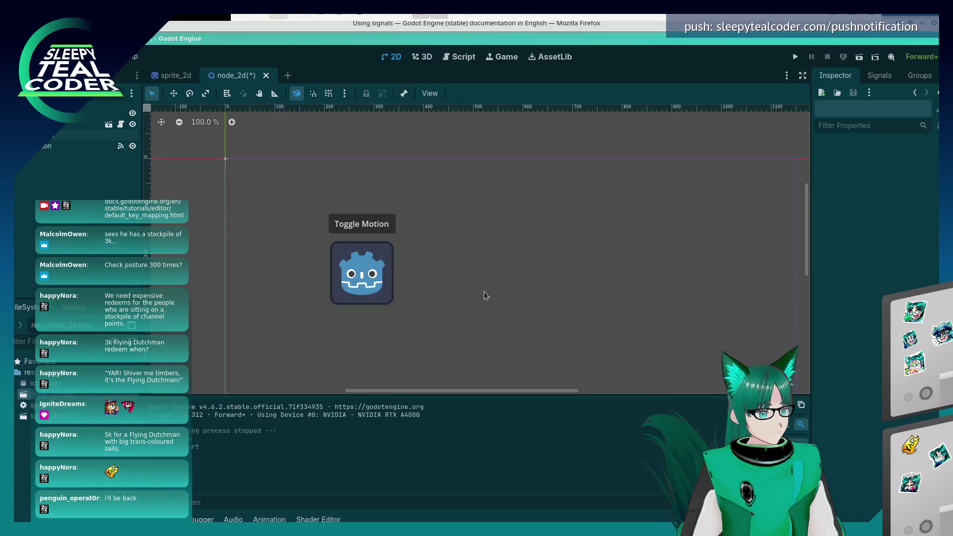
{"action": "left_click", "coordinate": [121, 124]}
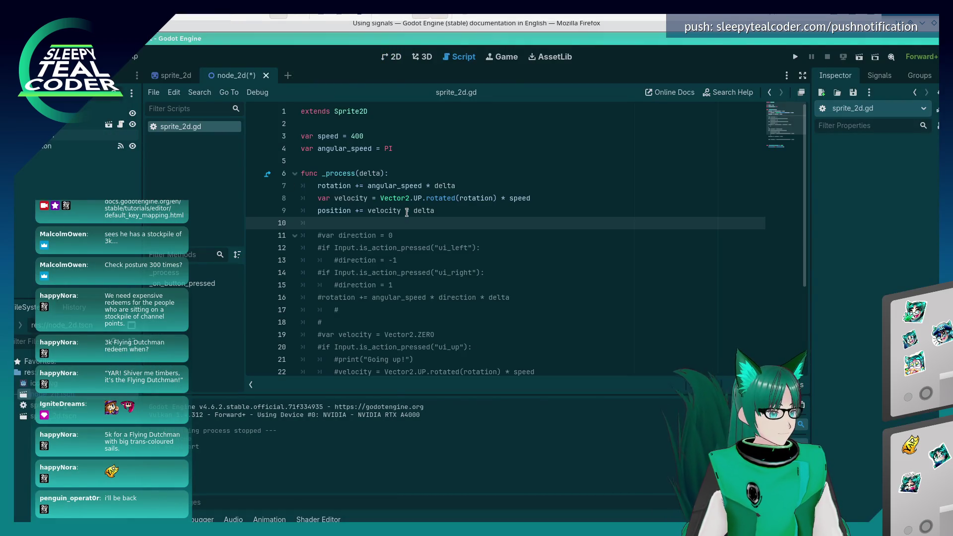
Read the docs' _ready() example for connecting the Timer's timeout signal in code.
{"action": "scroll", "coordinate": [407, 212], "scroll_direction": "down", "scroll_amount": 4}
{"action": "scroll", "coordinate": [407, 212], "scroll_direction": "up", "scroll_amount": 4}
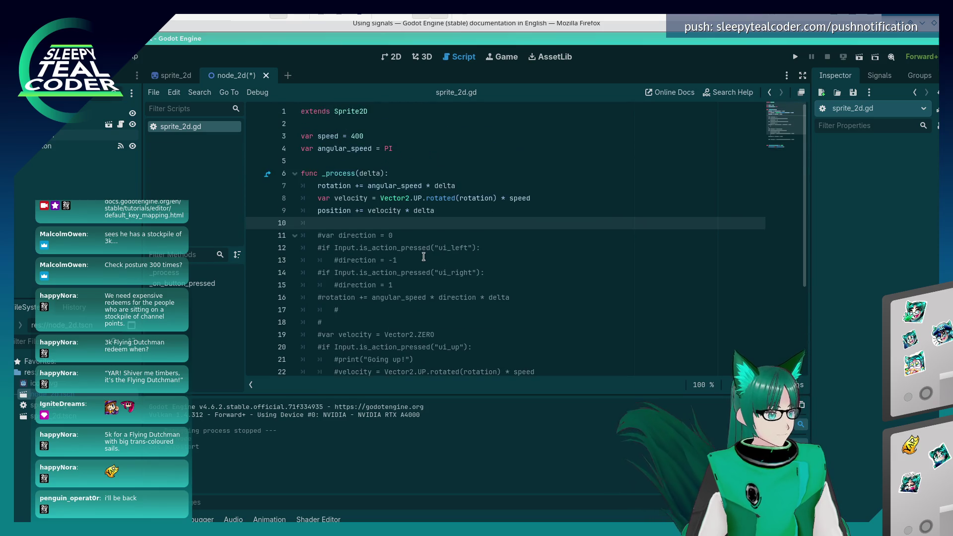
{"action": "key", "text": "alt+Tab"}
{"action": "scroll", "coordinate": [490, 341], "scroll_direction": "down", "scroll_amount": 2}
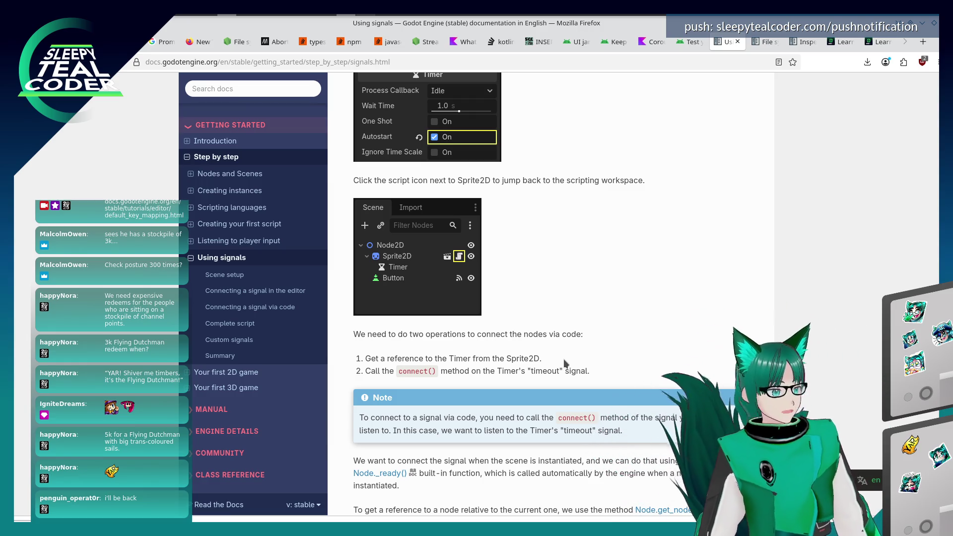
{"action": "scroll", "coordinate": [565, 359], "scroll_direction": "down", "scroll_amount": 1}
{"action": "scroll", "coordinate": [566, 359], "scroll_direction": "down", "scroll_amount": 4}
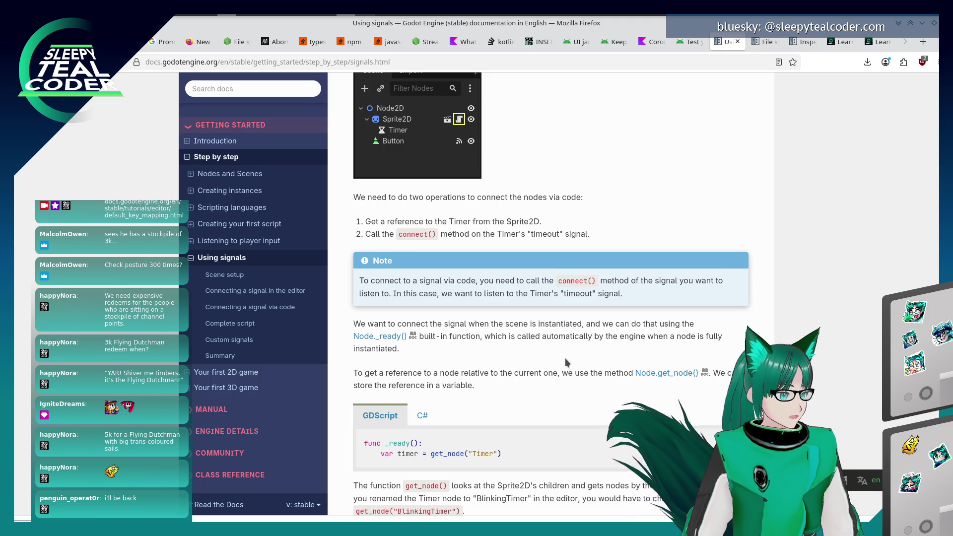
{"action": "scroll", "coordinate": [497, 317], "scroll_direction": "down", "scroll_amount": 3}
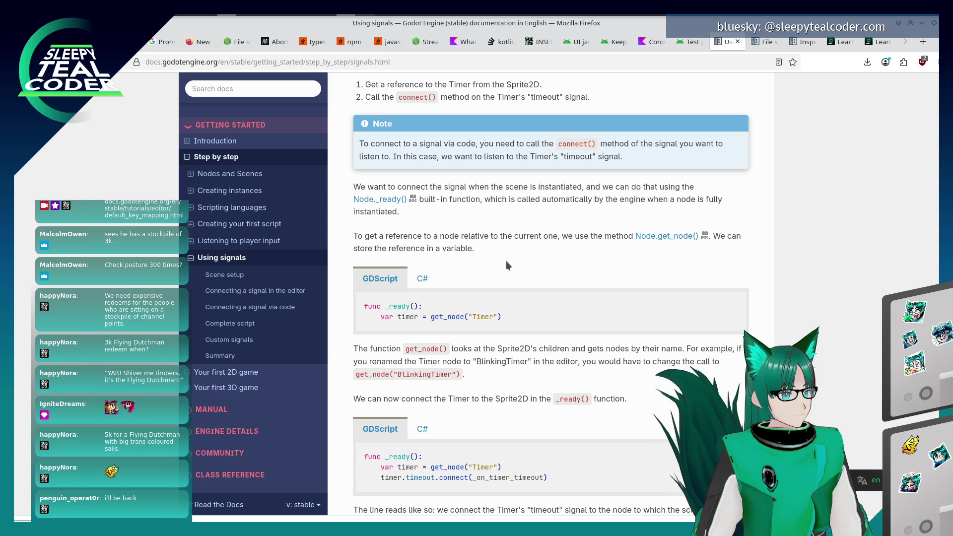
Insert a new line after blank line 28 of sprite_2d.gd and start typing func _ready.
{"action": "key", "text": "alt+Tab"}
{"action": "key", "text": "alt+Tab"}
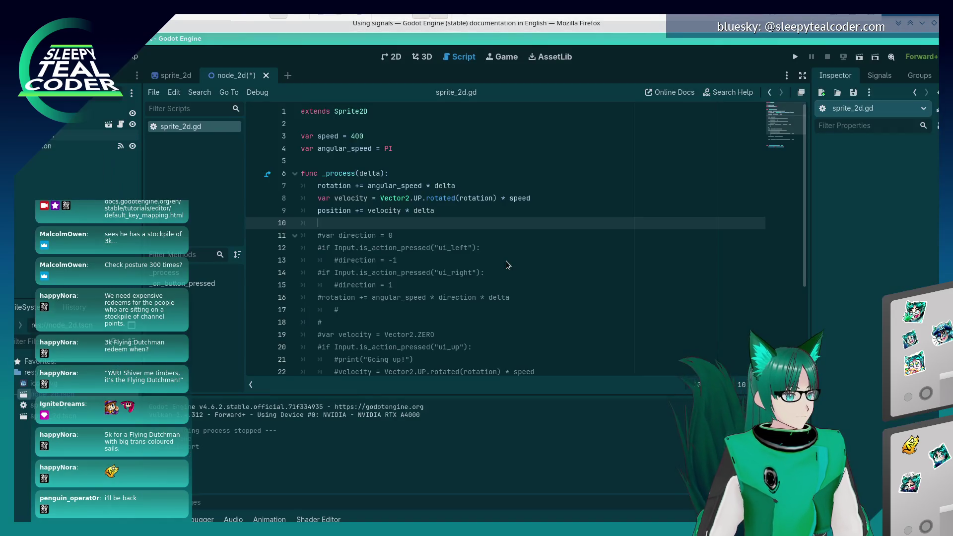
{"action": "scroll", "coordinate": [508, 265], "scroll_direction": "down", "scroll_amount": 3}
{"action": "left_click", "coordinate": [479, 351]}
{"action": "left_click", "coordinate": [469, 326]}
{"action": "key", "text": "Return"}
{"action": "type", "text": "fun _"}
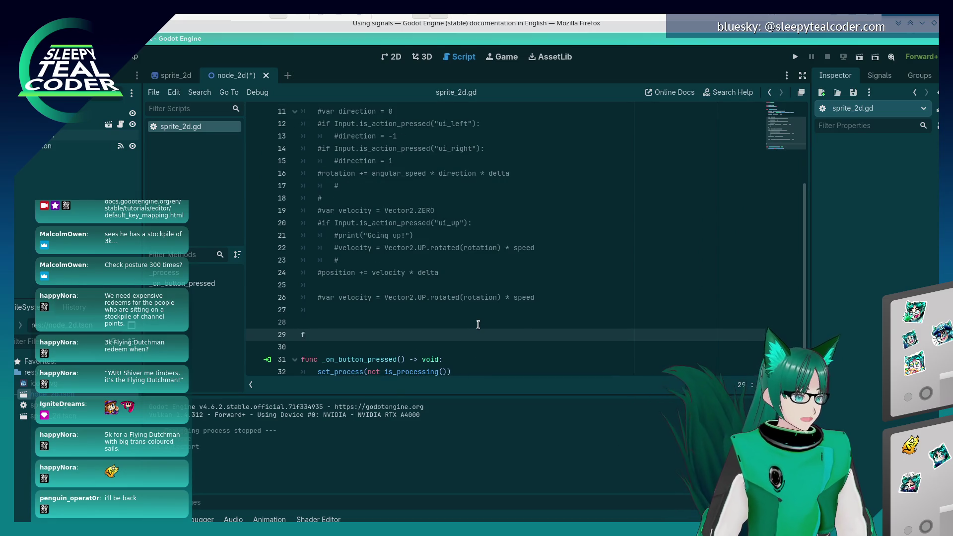
{"action": "type", "text": "c _ready"}
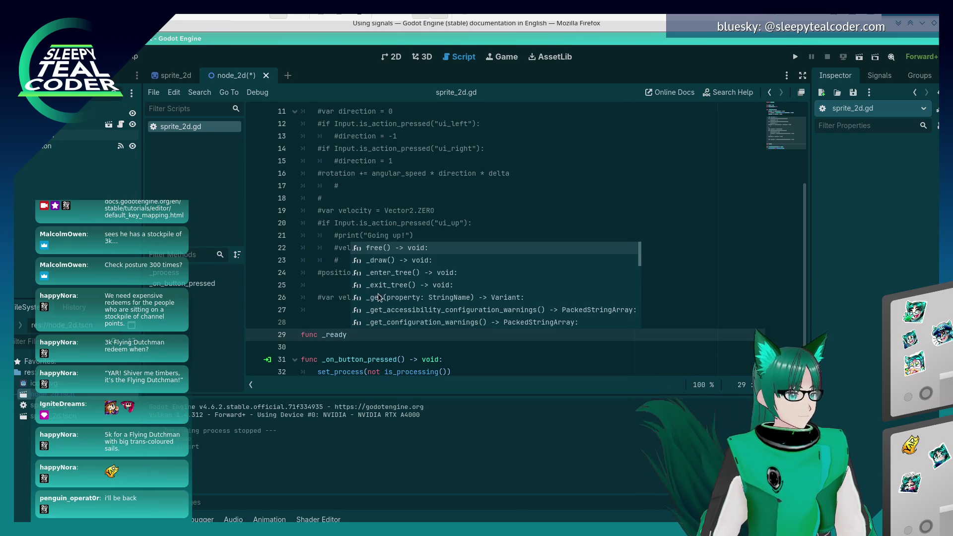
Complete the func _ready(): declaration and start its body.
{"action": "key", "text": "Escape"}
{"action": "scroll", "coordinate": [382, 304], "scroll_direction": "up", "scroll_amount": 3}
{"action": "scroll", "coordinate": [382, 305], "scroll_direction": "down", "scroll_amount": 4}
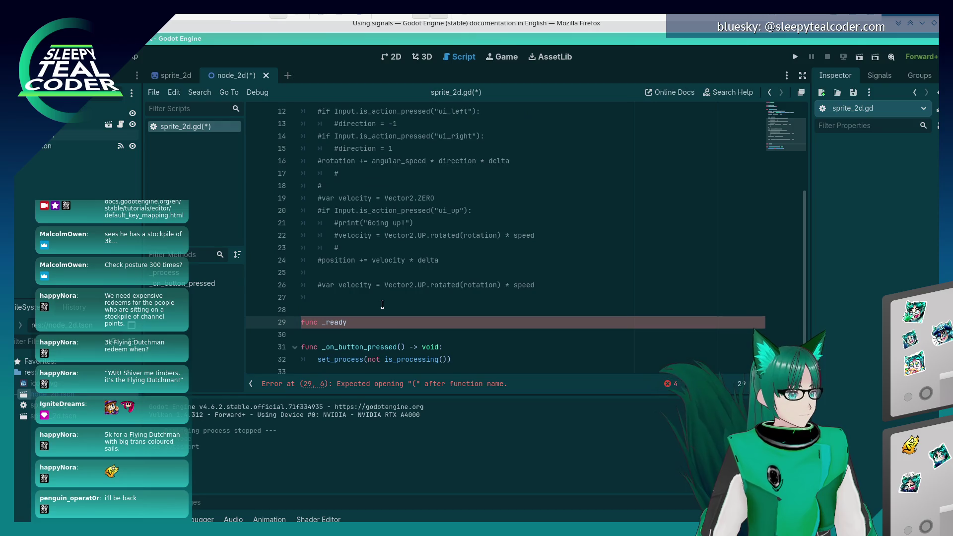
{"action": "type", "text": "()"}
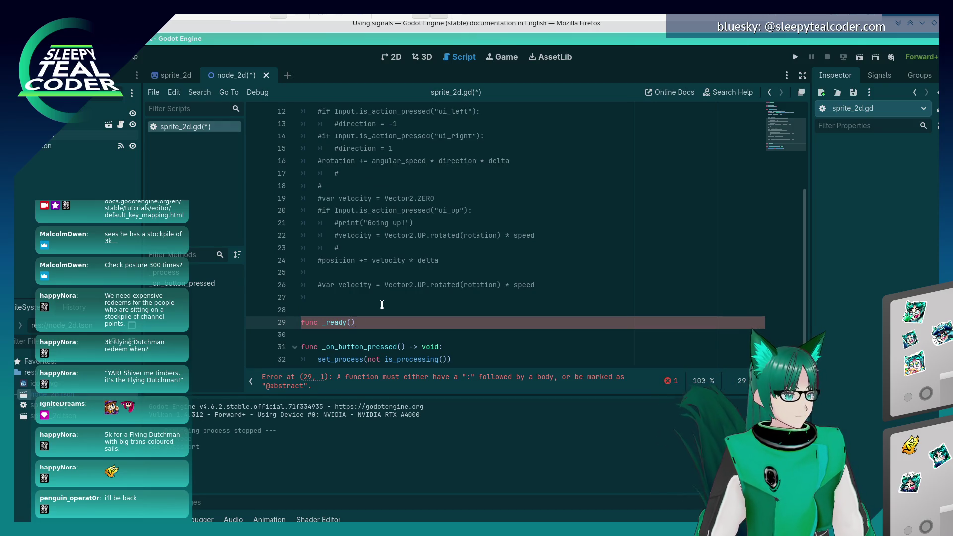
{"action": "type", "text": ":"}
{"action": "key", "text": "Return"}
{"action": "key", "text": "alt+Tab"}
{"action": "key", "text": "alt+Tab"}
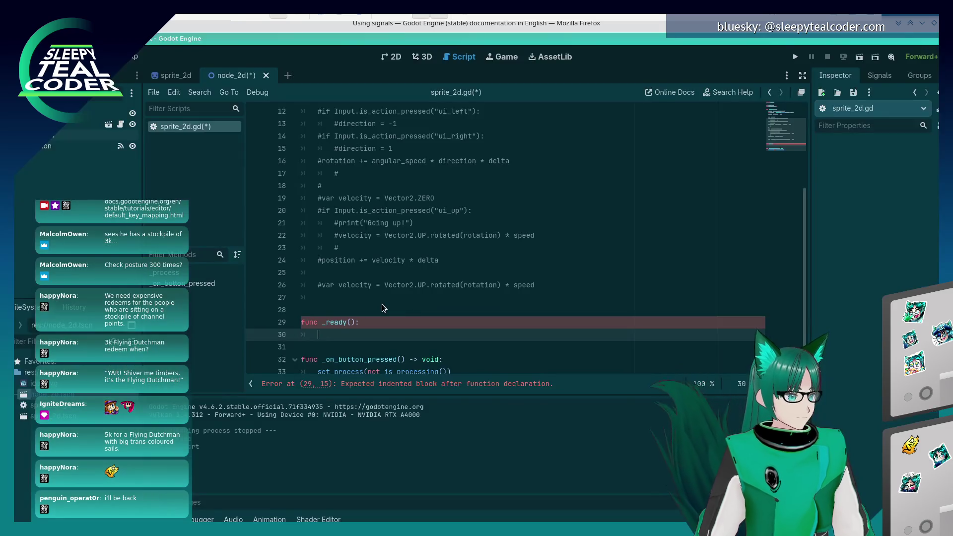
{"action": "key", "text": "alt+Tab"}
{"action": "key", "text": "alt+Tab"}
Add var timer = get_node("timer") inside _ready and save the script.
{"action": "type", "text": "var ti"}
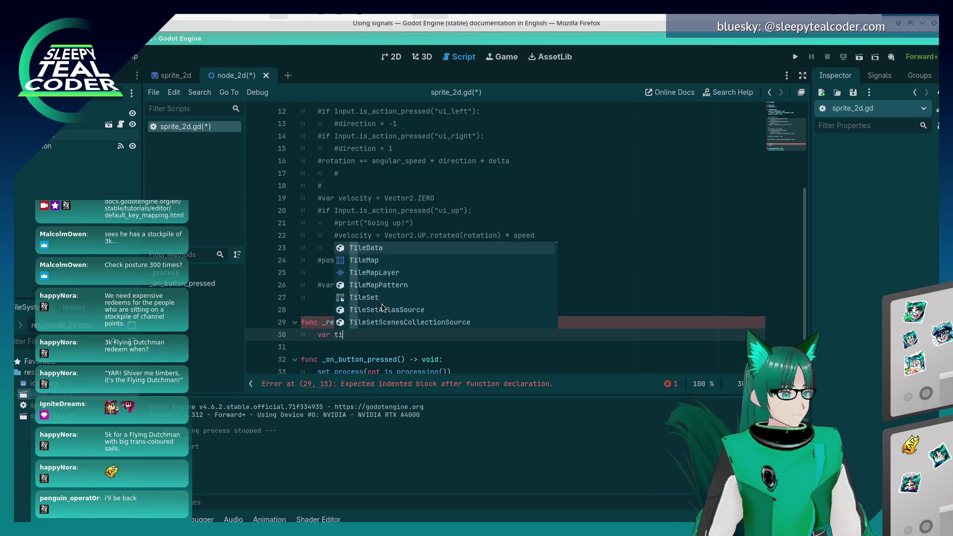
{"action": "type", "text": "mer ="}
{"action": "key", "text": "alt+Tab"}
{"action": "key", "text": "alt+Tab"}
{"action": "type", "text": " ge"}
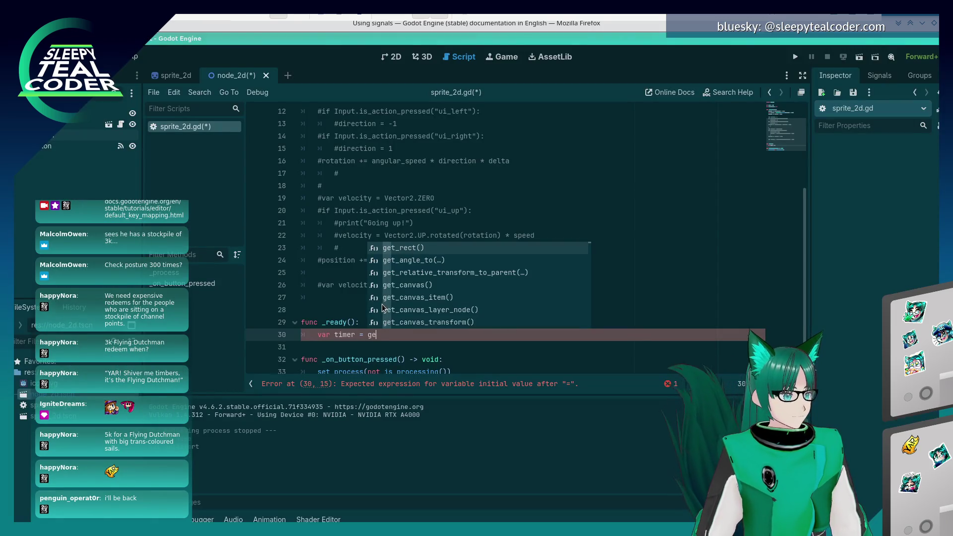
{"action": "type", "text": "t_no"}
{"action": "key", "text": "Return"}
{"action": "type", "text": "\"timer"}
{"action": "key", "text": "End"}
{"action": "key", "text": "Return"}
{"action": "key", "text": "ctrl+s"}
{"action": "key", "text": "alt+Tab"}
{"action": "key", "text": "alt+Tab"}
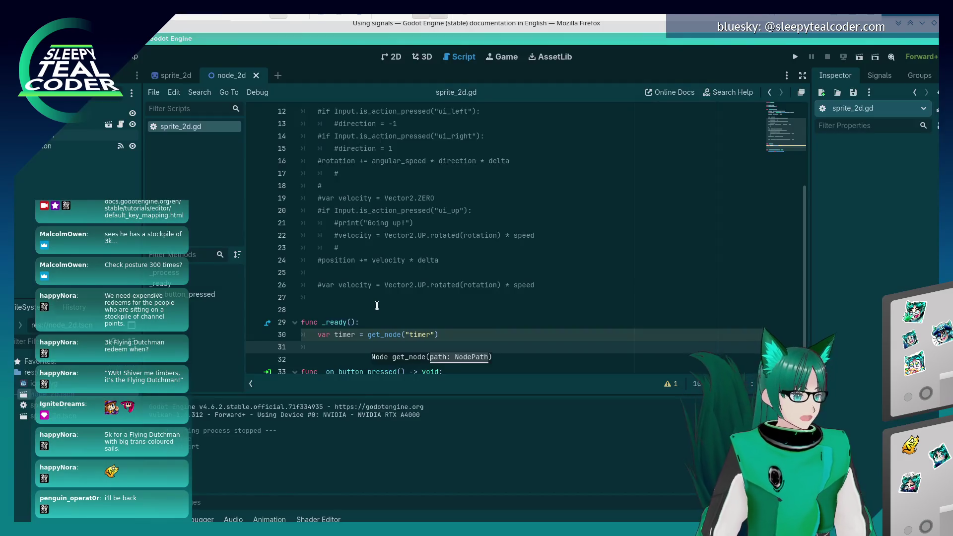
Capitalise the node name to get_node("Timer") and move to the line below.
{"action": "key", "text": "Up"}
{"action": "key", "text": "End"}
{"action": "key", "text": "Left"}
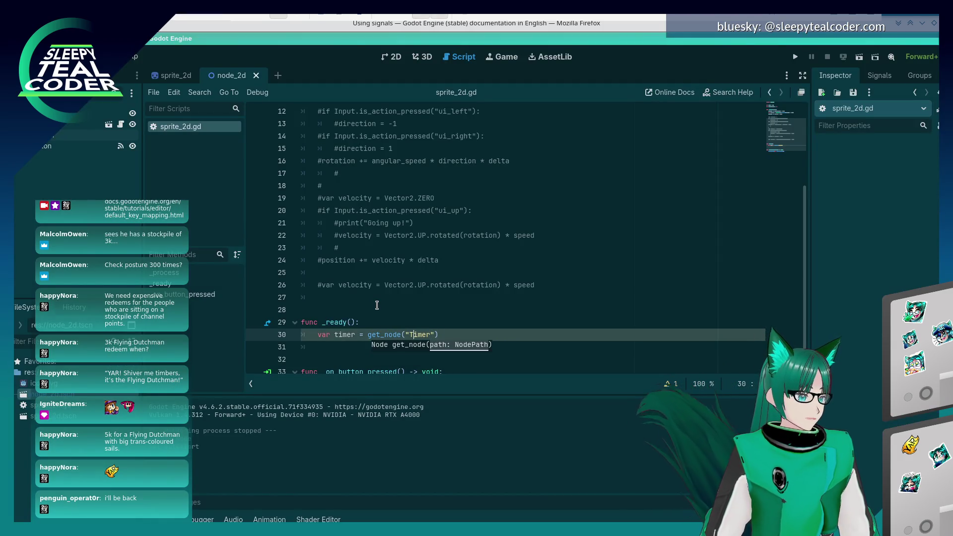
{"action": "key", "text": "BackSpace"}
{"action": "type", "text": "T"}
{"action": "key", "text": "Down"}
{"action": "key", "text": "alt+Tab"}
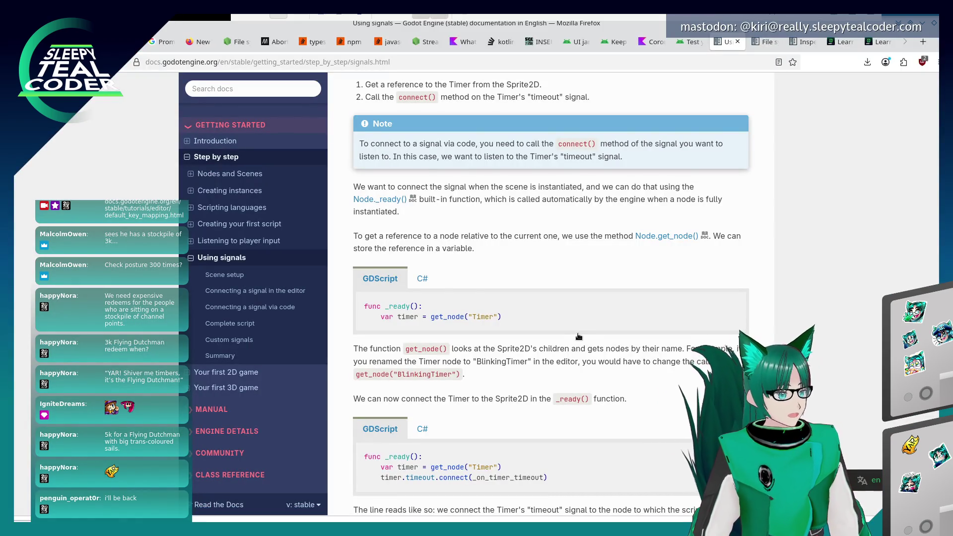
Add timer.timeout.connect(_on_timer_timeout) on line 31 inside _ready, checking it against the docs.
{"action": "scroll", "coordinate": [577, 332], "scroll_direction": "down", "scroll_amount": 3}
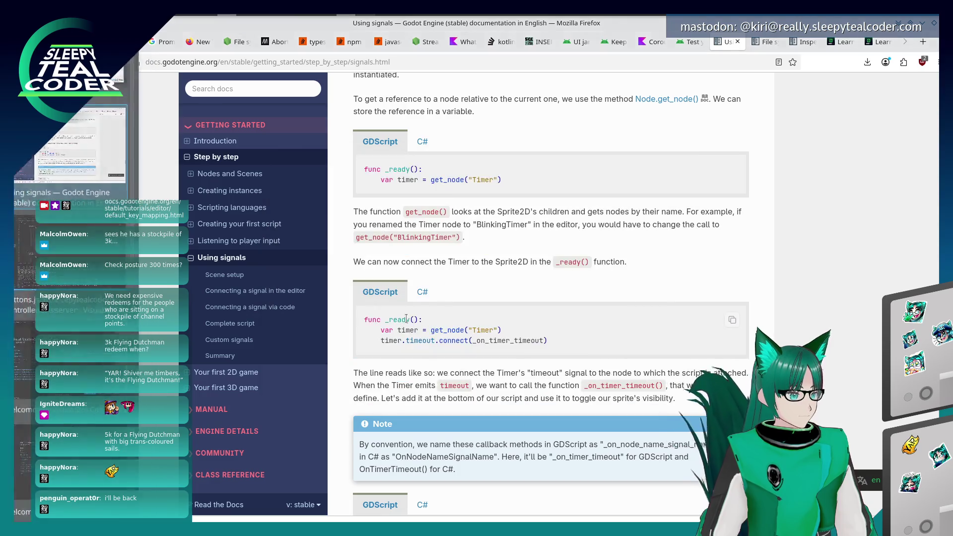
{"action": "key", "text": "alt+Tab"}
{"action": "type", "text": "timer.time"}
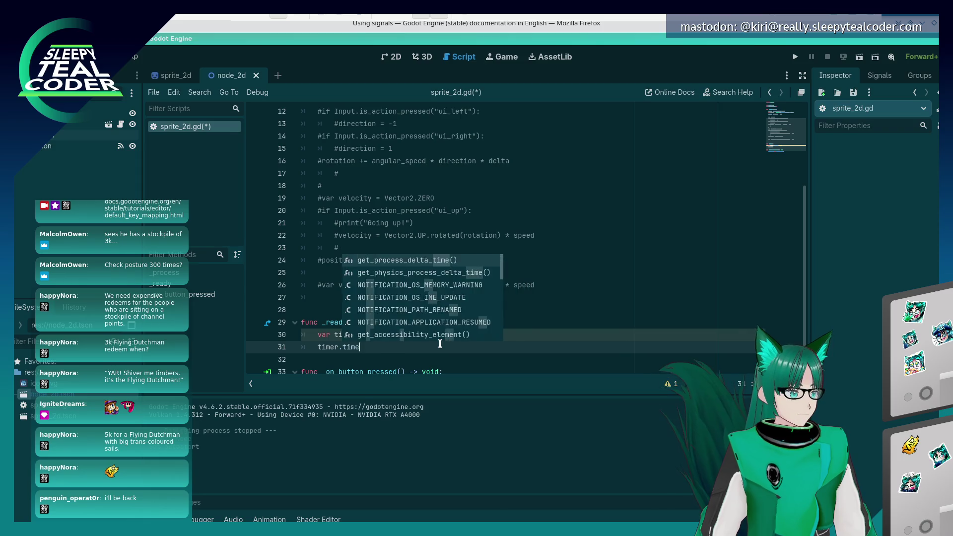
{"action": "type", "text": "out.connect(_"}
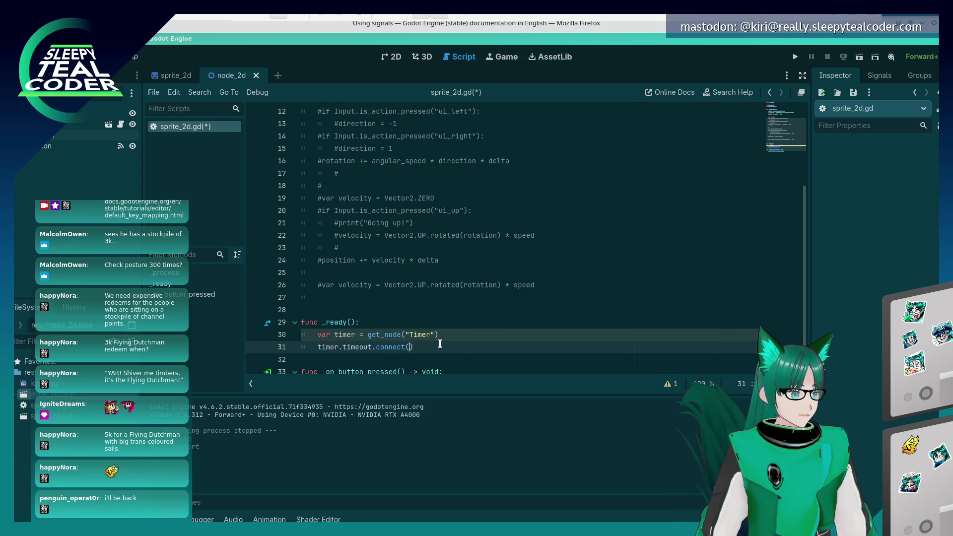
{"action": "key", "text": "alt+Tab"}
{"action": "key", "text": "alt+Tab"}
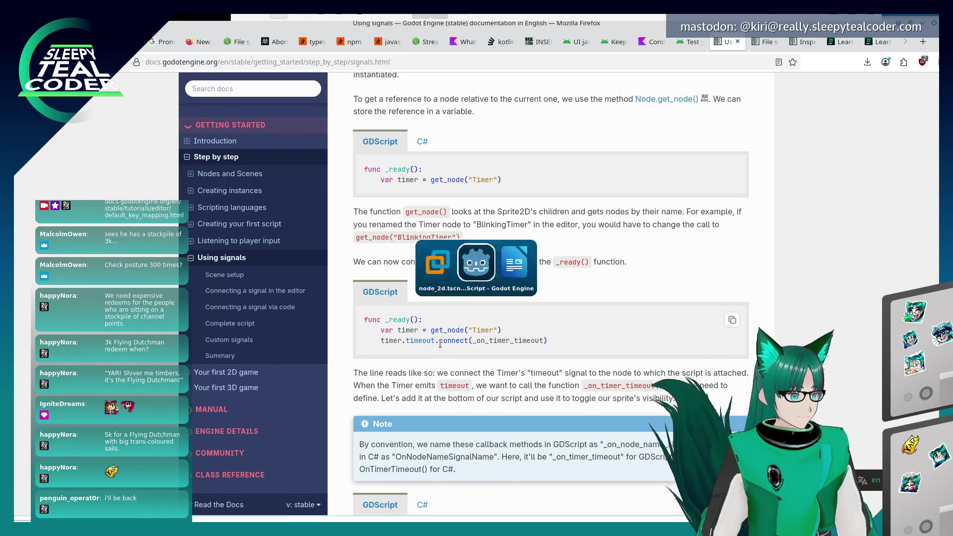
{"action": "type", "text": "on-"}
{"action": "type", "text": "timer_timeout)"}
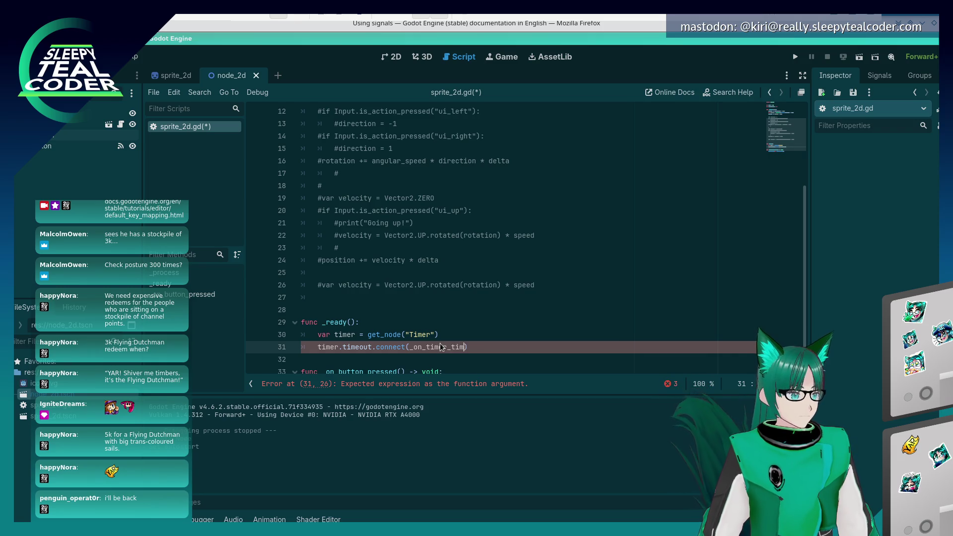
{"action": "key", "text": "Up"}
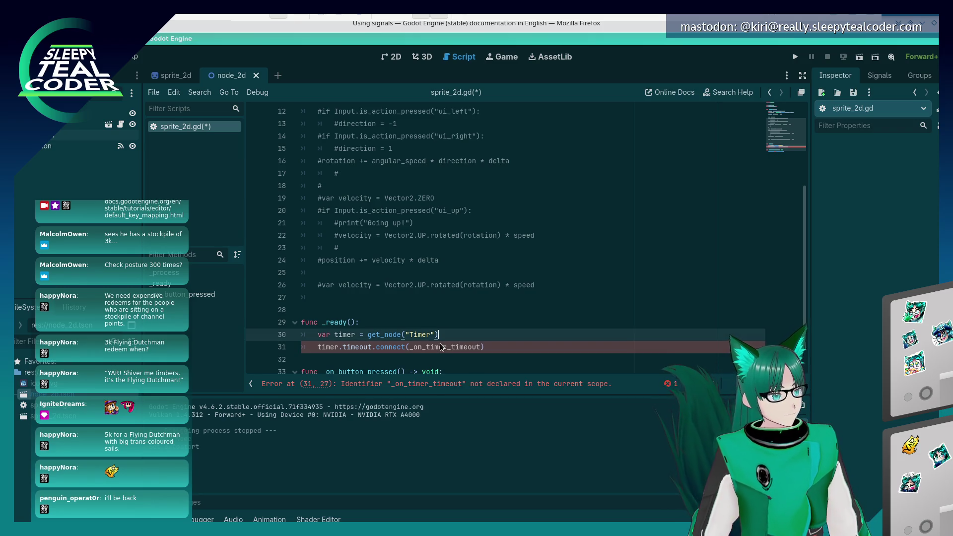
{"action": "key", "text": "Down"}
{"action": "key", "text": "Down"}
{"action": "key", "text": "Down"}
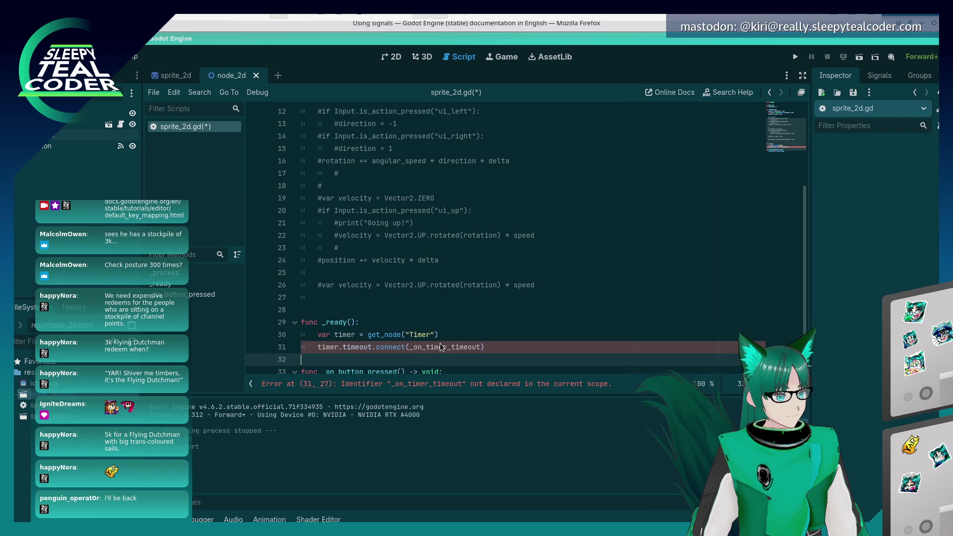
{"action": "key", "text": "alt+Tab"}
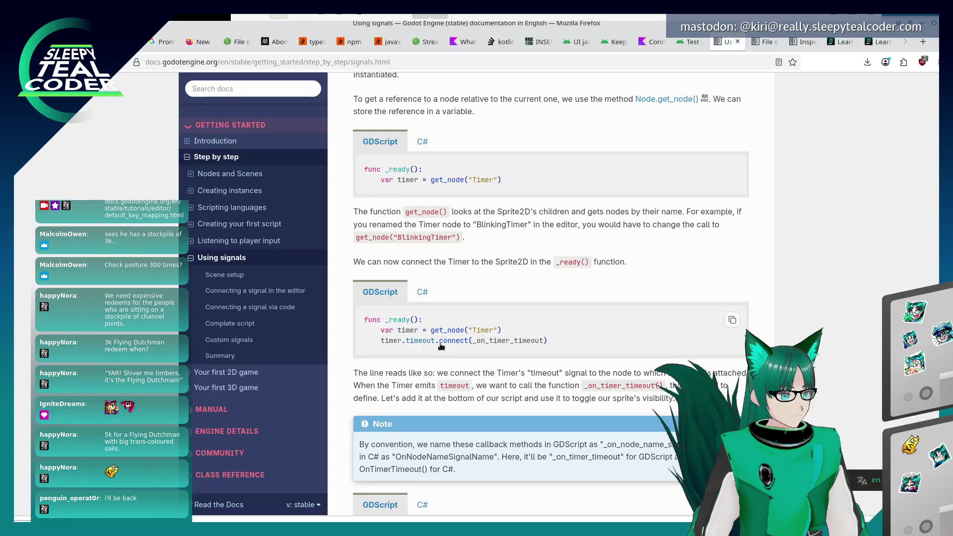
{"action": "scroll", "coordinate": [441, 346], "scroll_direction": "down", "scroll_amount": 5}
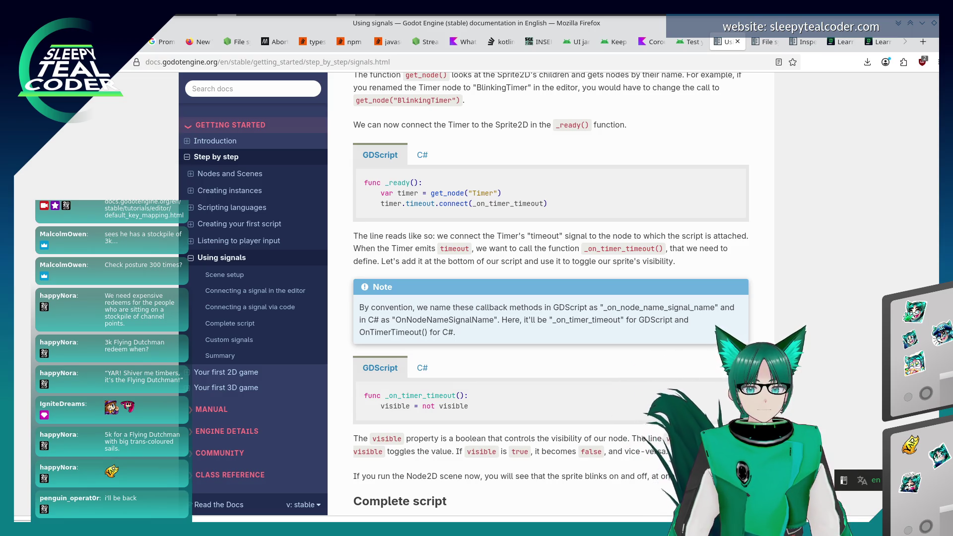
Read the docs' _on_timer_timeout example, then return to sprite_2d.gd on the empty line below.
{"action": "scroll", "coordinate": [493, 349], "scroll_direction": "down", "scroll_amount": 3}
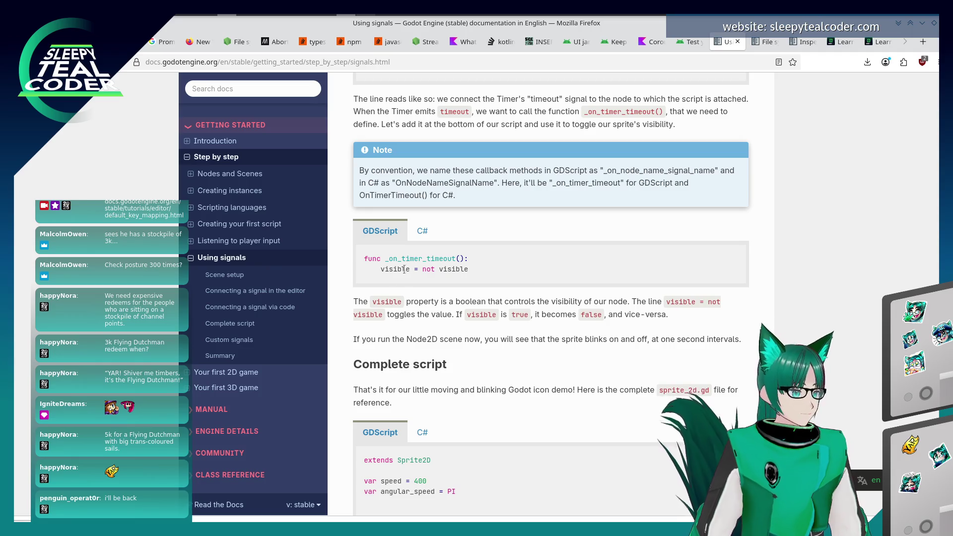
{"action": "key", "text": "alt+Tab"}
{"action": "key", "text": "alt+Tab"}
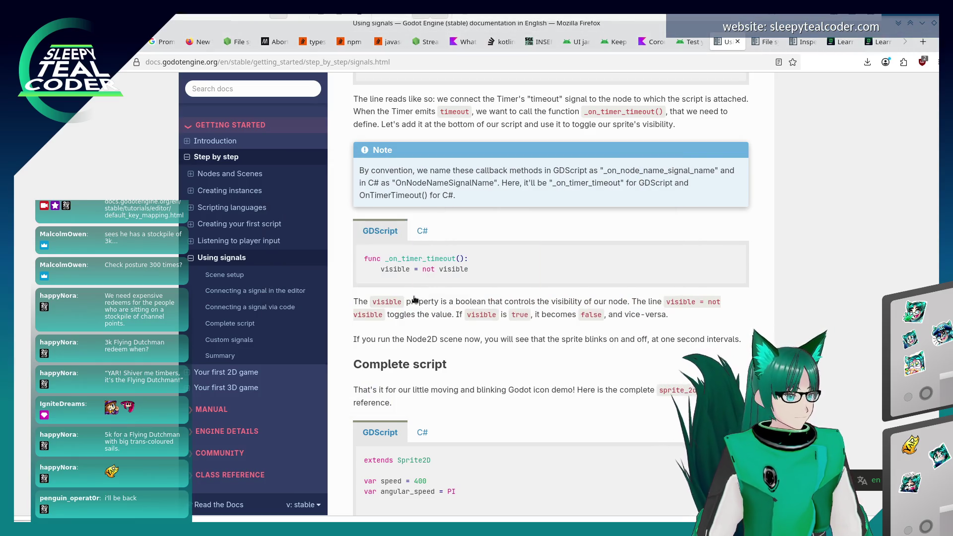
{"action": "key", "text": "alt+Tab"}
{"action": "left_click", "coordinate": [387, 318]}
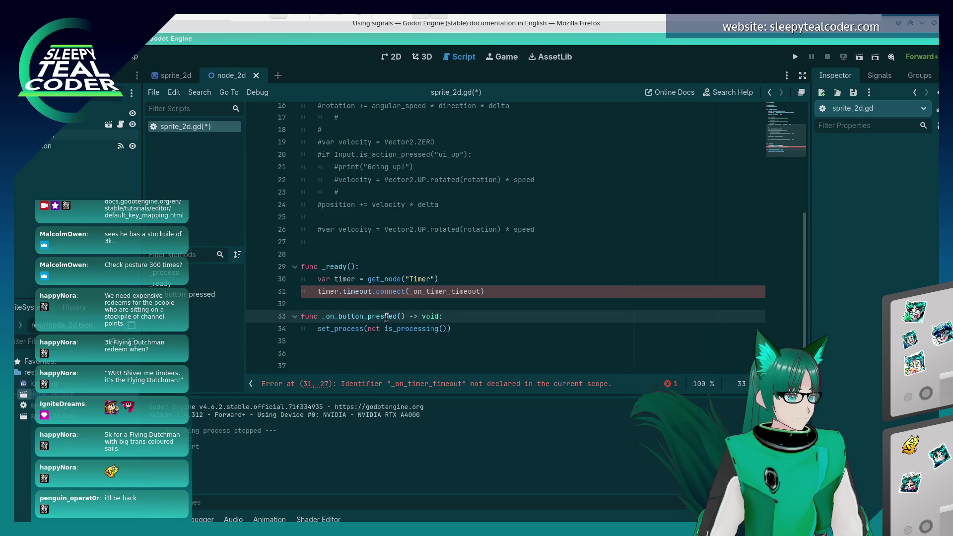
Add a func _on_timer_timeout(): header on line 35 of sprite_2d.gd.
{"action": "left_click", "coordinate": [391, 306]}
{"action": "left_click", "coordinate": [462, 343]}
{"action": "key", "text": "Return"}
{"action": "type", "text": "func _on"}
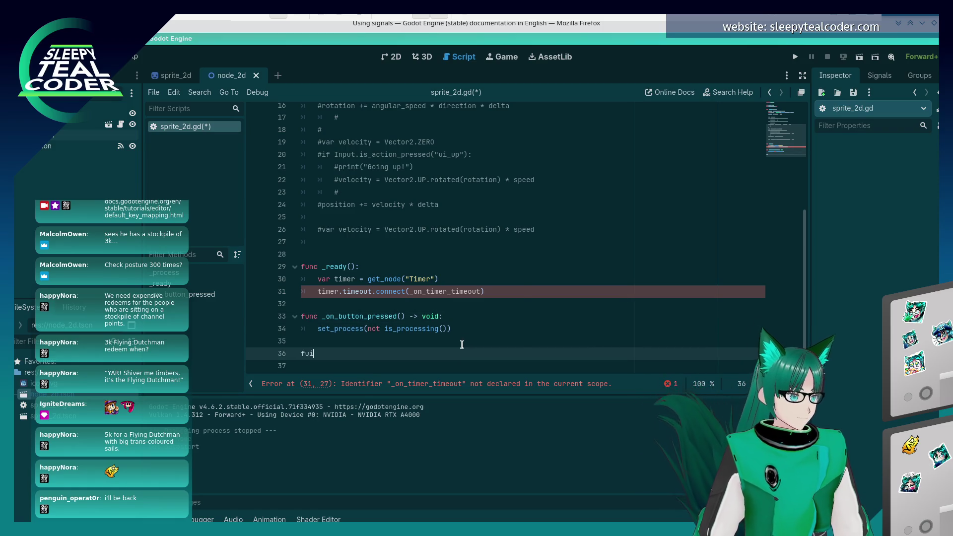
{"action": "type", "text": "_timer_timeout"}
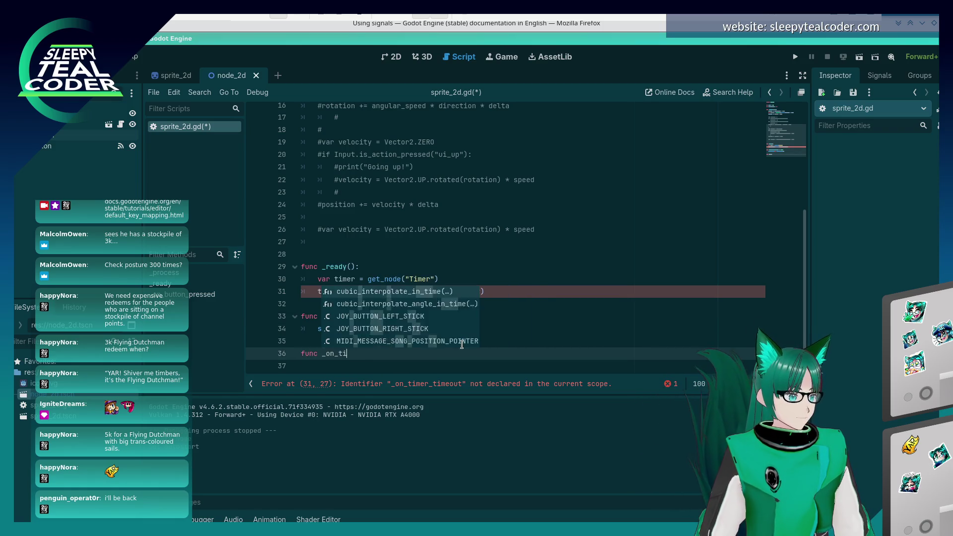
{"action": "key", "text": "alt+Tab"}
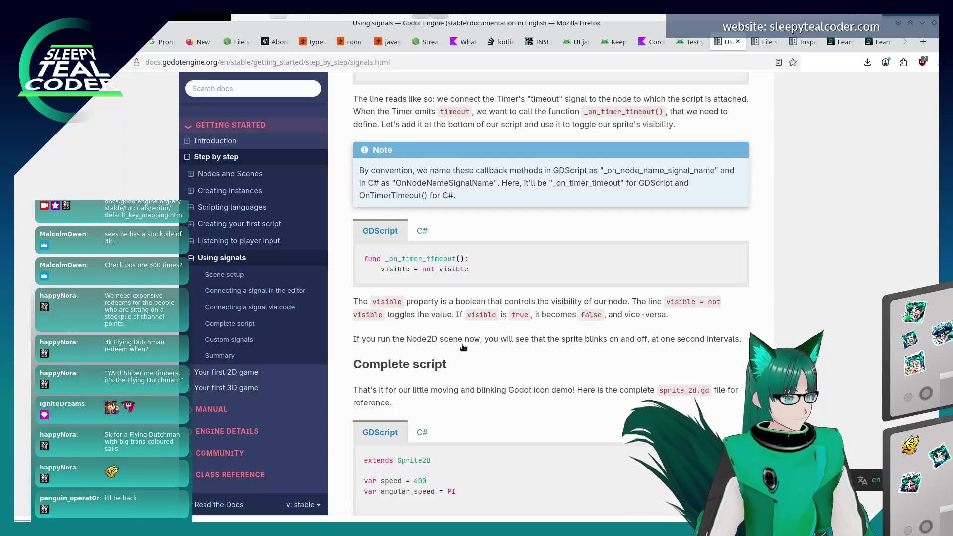
{"action": "key", "text": "alt+Tab"}
{"action": "type", "text": "():"}
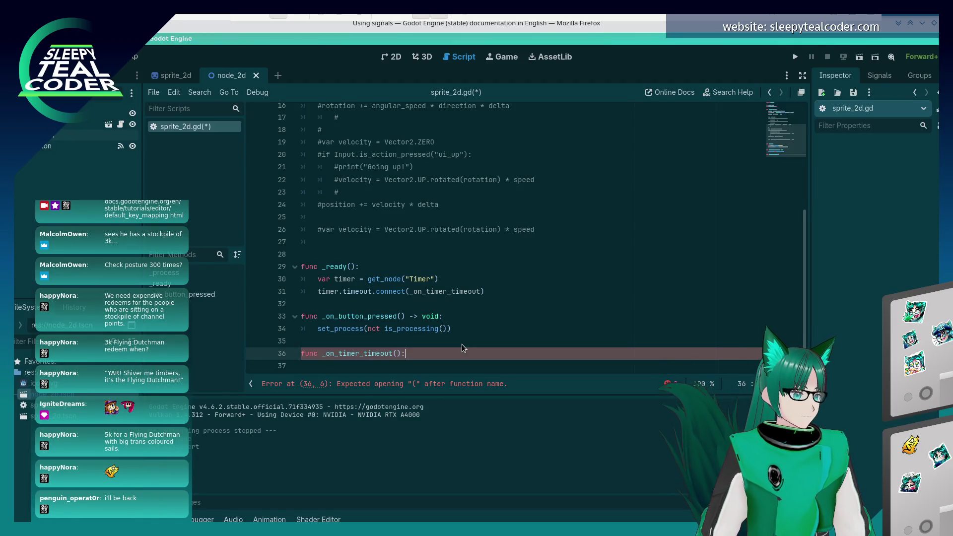
Give the function the body visible = not visible, save the script, and return to the docs.
{"action": "key", "text": "Return"}
{"action": "type", "text": "visible"}
{"action": "key", "text": "alt+Tab"}
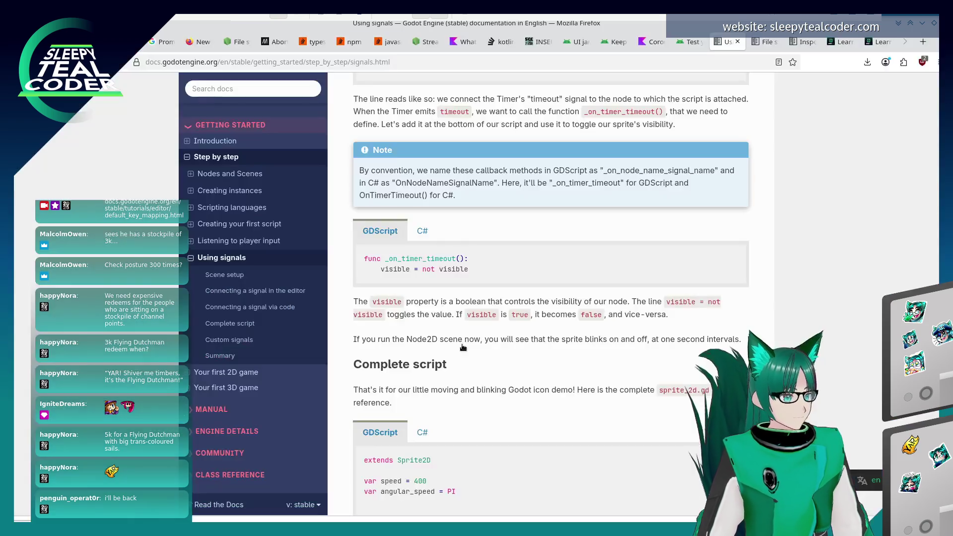
{"action": "key", "text": "alt+Tab"}
{"action": "type", "text": "= not visible"}
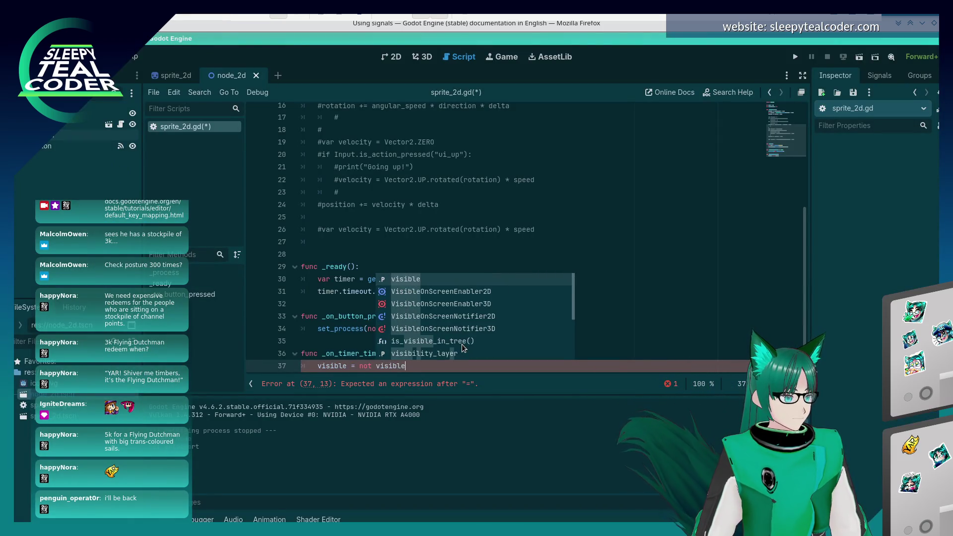
{"action": "key", "text": "ctrl+s"}
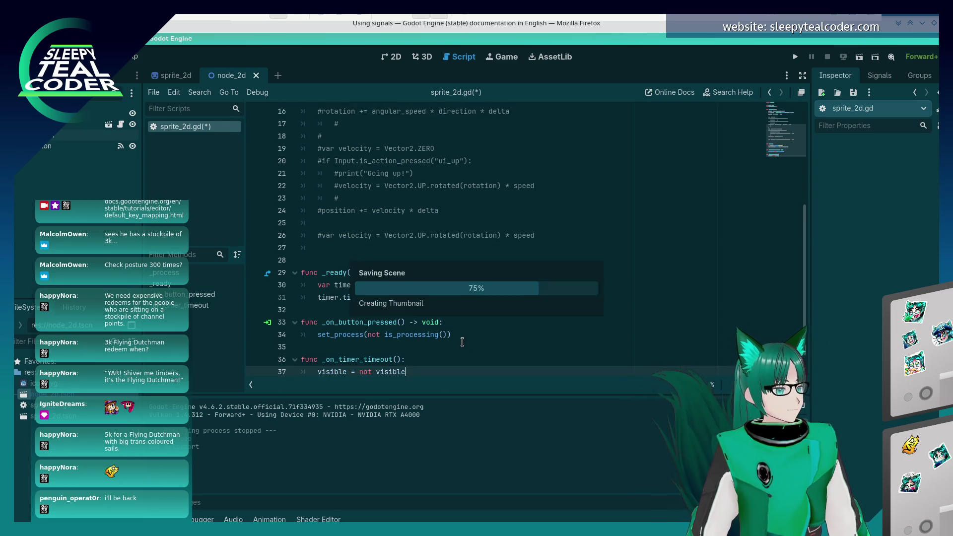
{"action": "key", "text": "alt+Tab"}
{"action": "scroll", "coordinate": [462, 341], "scroll_direction": "down", "scroll_amount": 2}
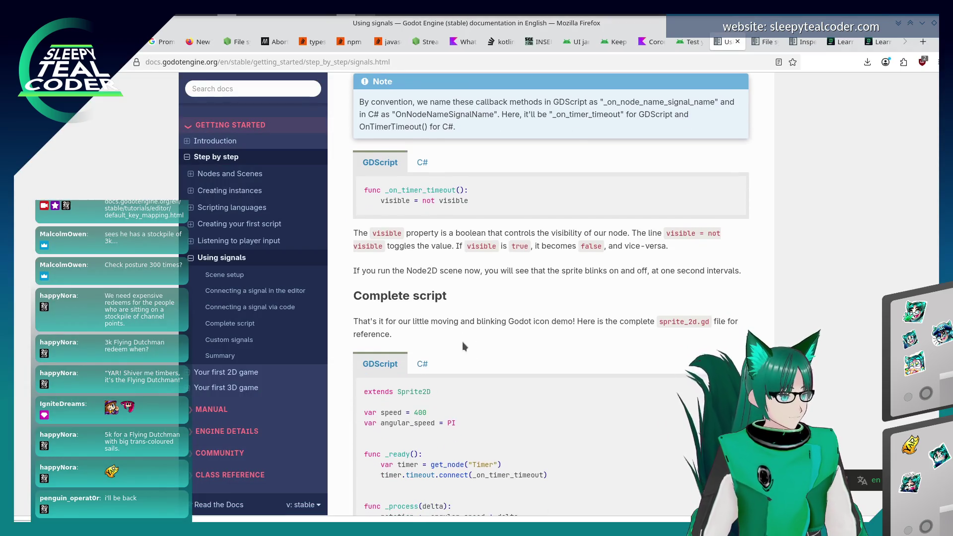
Compare the docs' Complete script listing with sprite_2d.gd before returning to Godot.
{"action": "scroll", "coordinate": [463, 341], "scroll_direction": "down", "scroll_amount": 2}
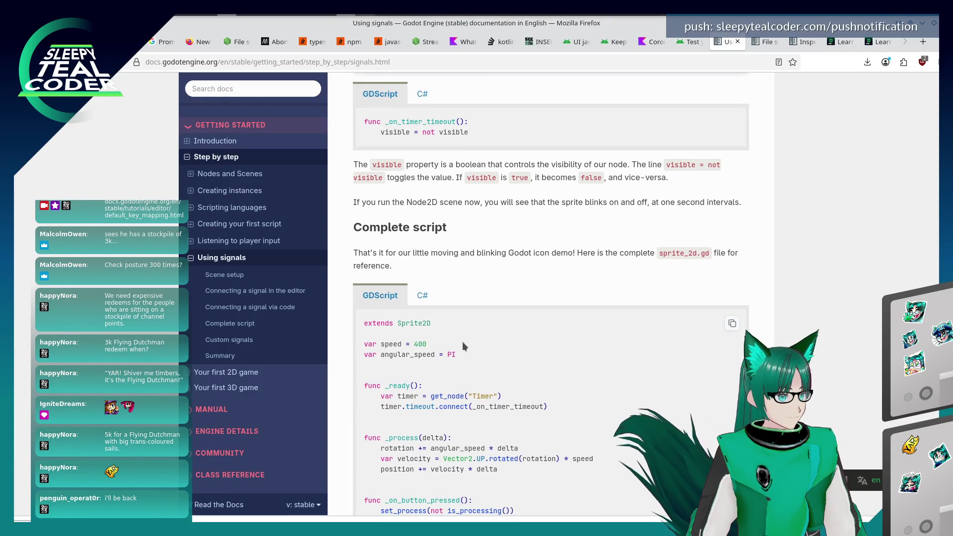
{"action": "scroll", "coordinate": [463, 342], "scroll_direction": "down", "scroll_amount": 1}
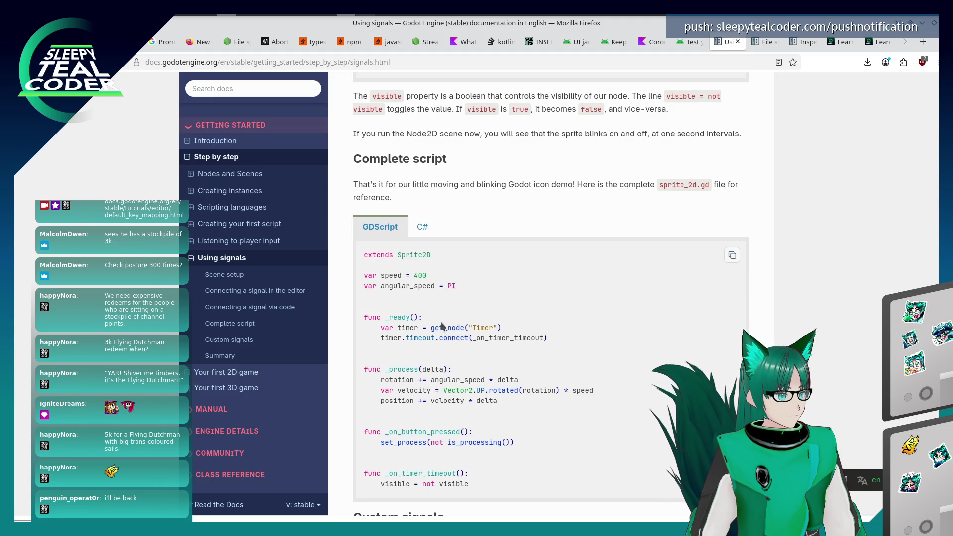
{"action": "scroll", "coordinate": [440, 324], "scroll_direction": "up", "scroll_amount": 2}
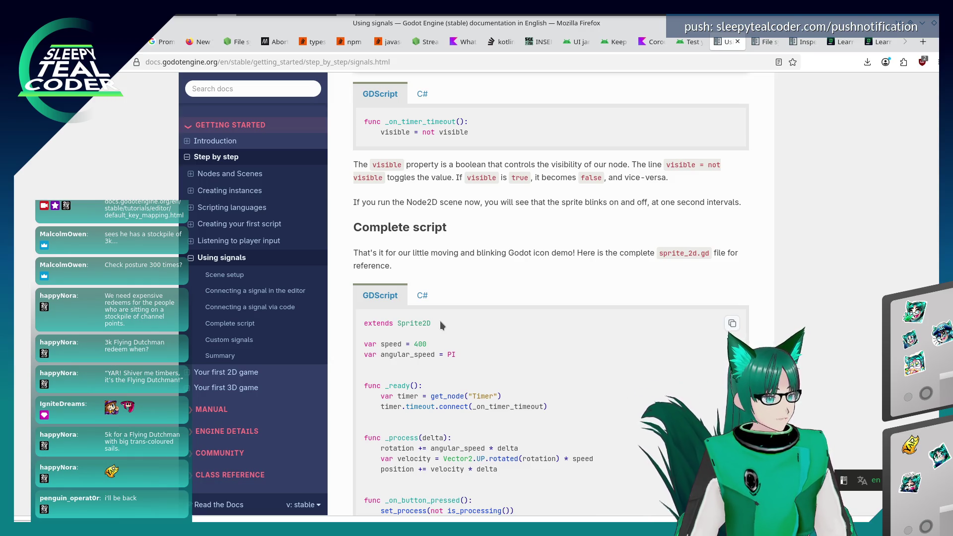
{"action": "key", "text": "alt+Tab"}
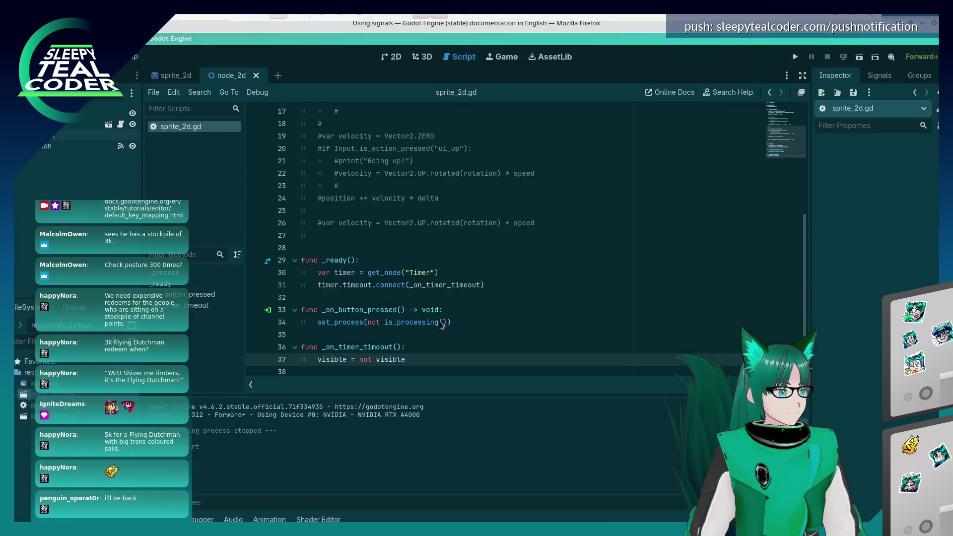
Run the project to watch the sprite blink, stop it with F8, and return to the docs.
{"action": "left_click", "coordinate": [795, 56]}
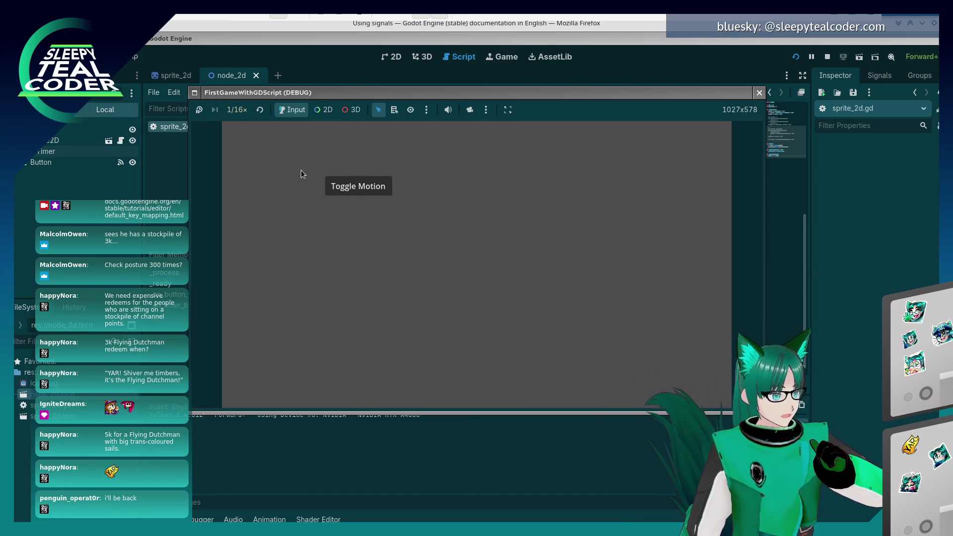
{"action": "key", "text": "F8"}
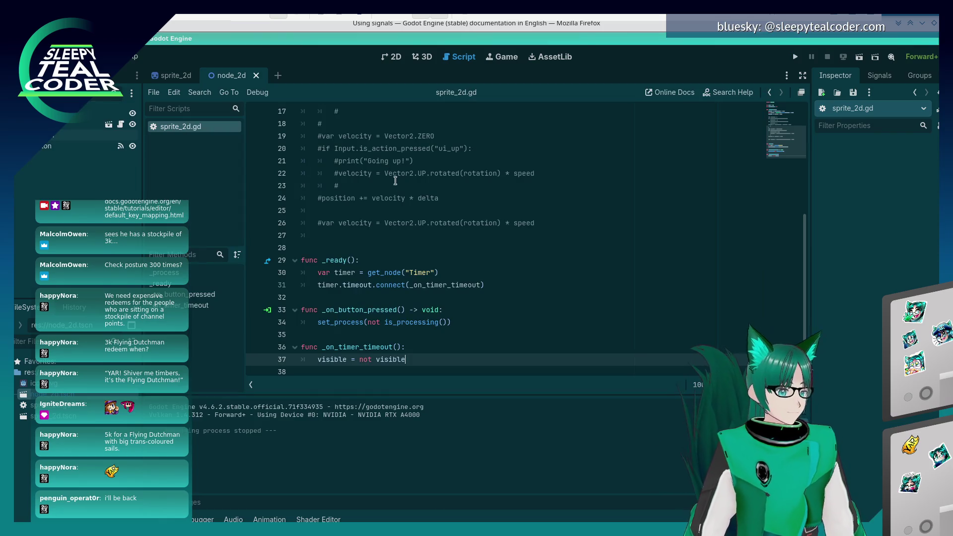
{"action": "key", "text": "alt+Tab"}
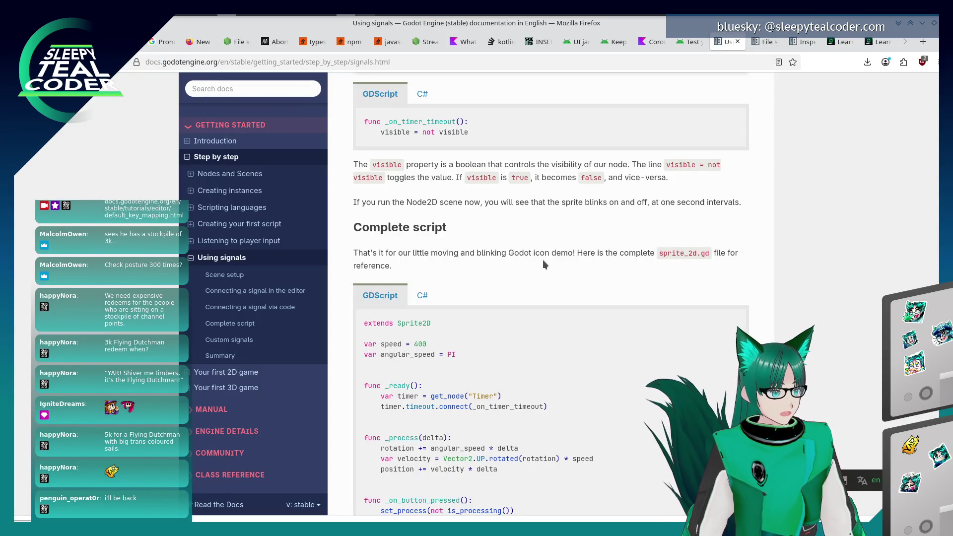
{"action": "scroll", "coordinate": [544, 260], "scroll_direction": "down", "scroll_amount": 2}
{"action": "scroll", "coordinate": [543, 258], "scroll_direction": "up", "scroll_amount": 1}
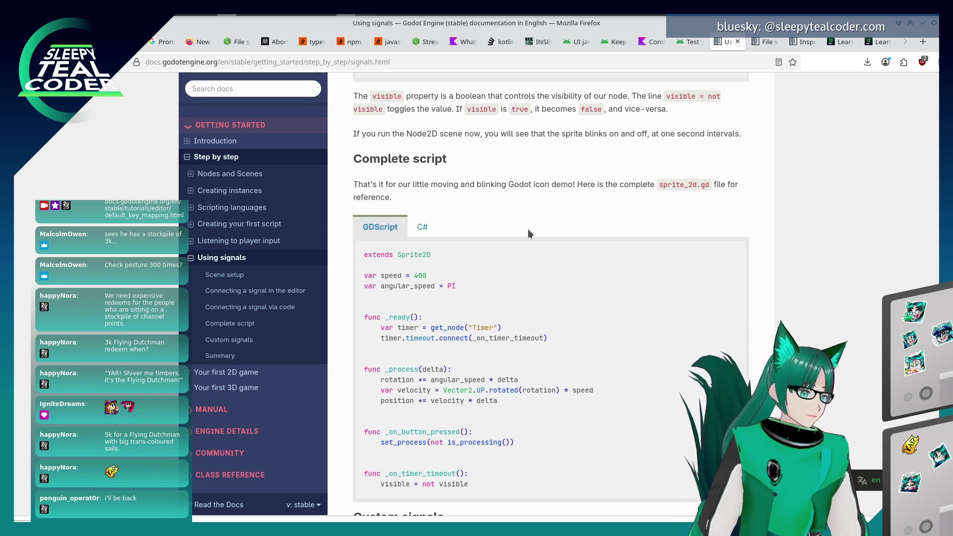
{"action": "scroll", "coordinate": [529, 228], "scroll_direction": "down", "scroll_amount": 3}
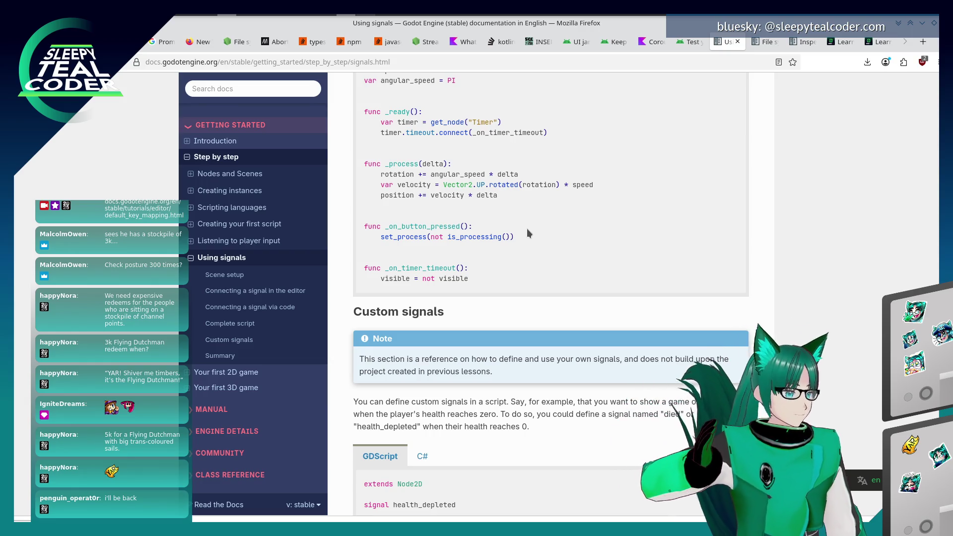
{"action": "scroll", "coordinate": [528, 232], "scroll_direction": "down", "scroll_amount": 3}
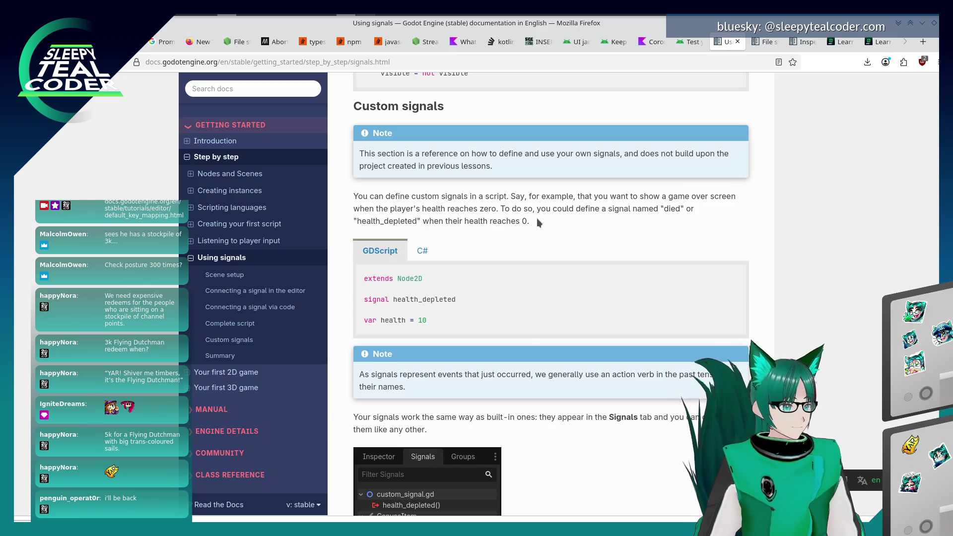
{"action": "scroll", "coordinate": [537, 219], "scroll_direction": "down", "scroll_amount": 3}
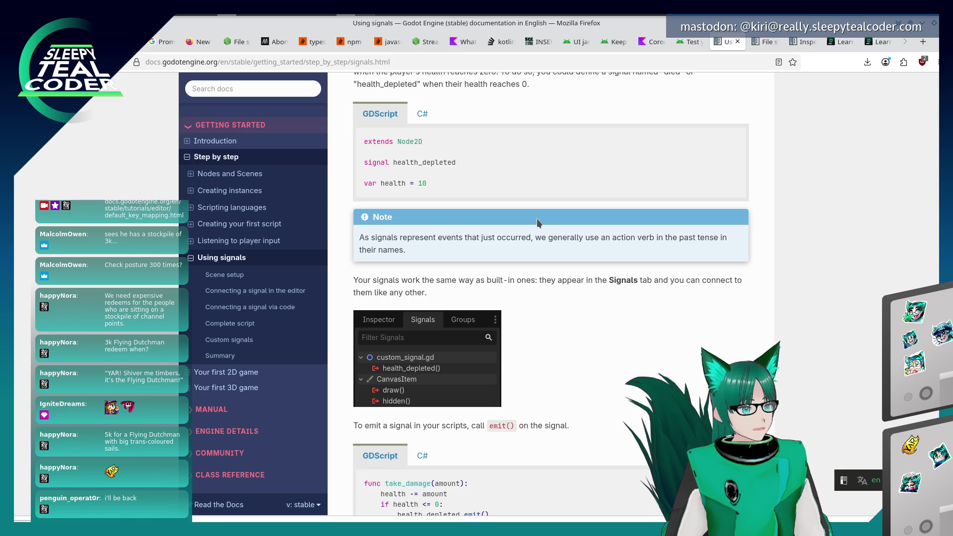
{"action": "scroll", "coordinate": [538, 247], "scroll_direction": "down", "scroll_amount": 5}
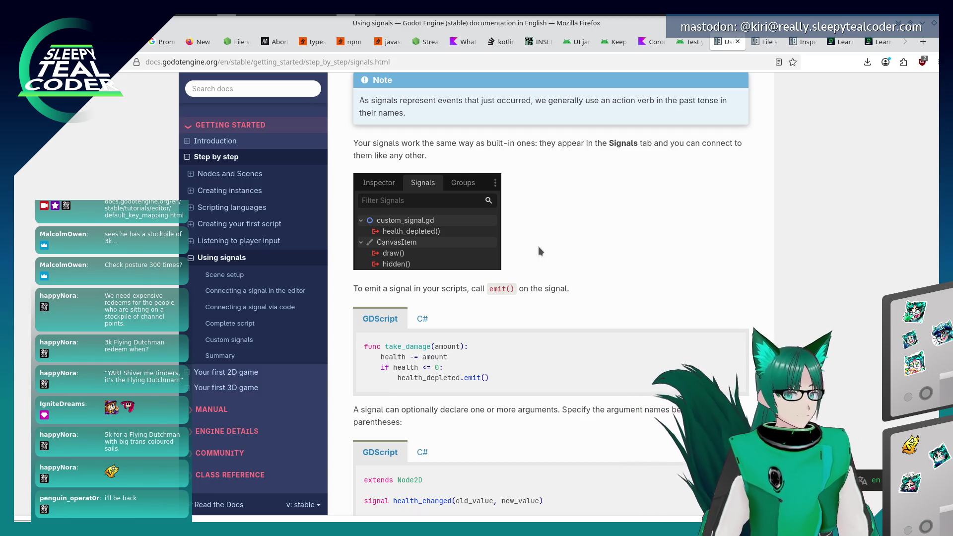
{"action": "scroll", "coordinate": [539, 246], "scroll_direction": "down", "scroll_amount": 4}
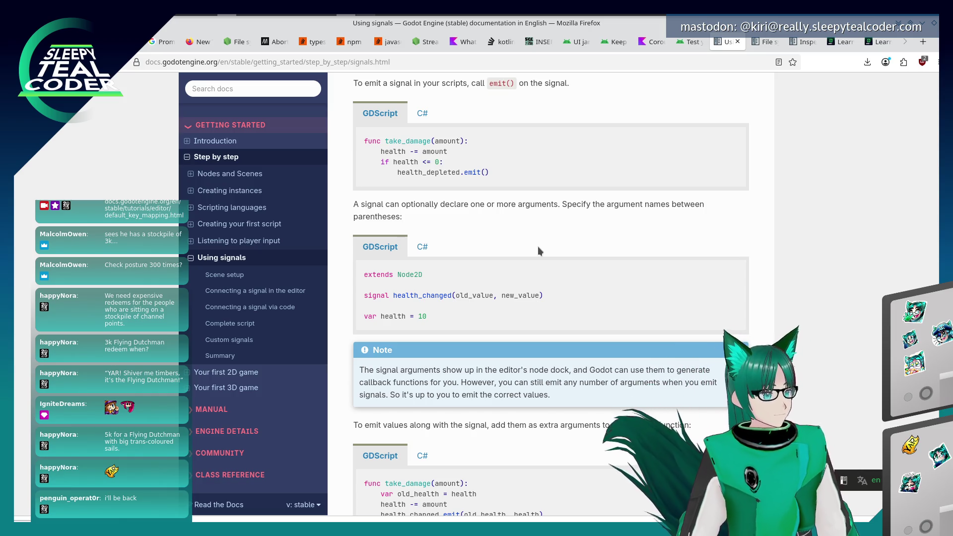
{"action": "scroll", "coordinate": [538, 246], "scroll_direction": "down", "scroll_amount": 3}
{"action": "scroll", "coordinate": [537, 246], "scroll_direction": "down", "scroll_amount": 4}
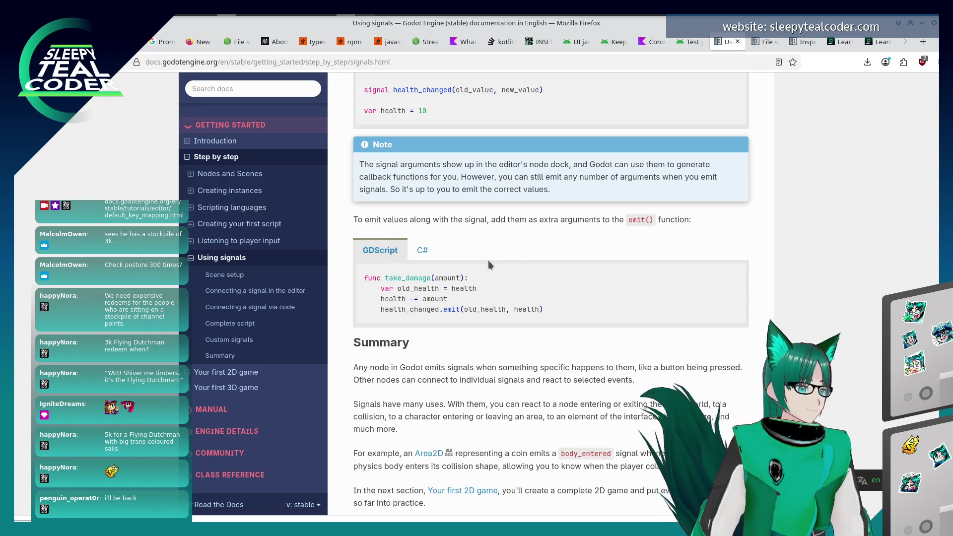
{"action": "scroll", "coordinate": [477, 288], "scroll_direction": "up", "scroll_amount": 3}
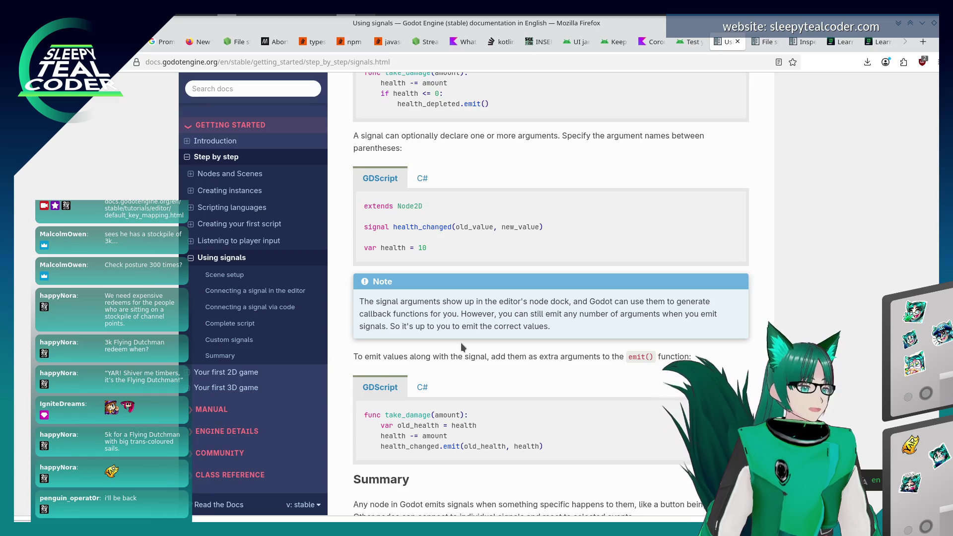
{"action": "scroll", "coordinate": [461, 342], "scroll_direction": "up", "scroll_amount": 2}
{"action": "scroll", "coordinate": [438, 370], "scroll_direction": "down", "scroll_amount": 2}
{"action": "scroll", "coordinate": [438, 369], "scroll_direction": "down", "scroll_amount": 3}
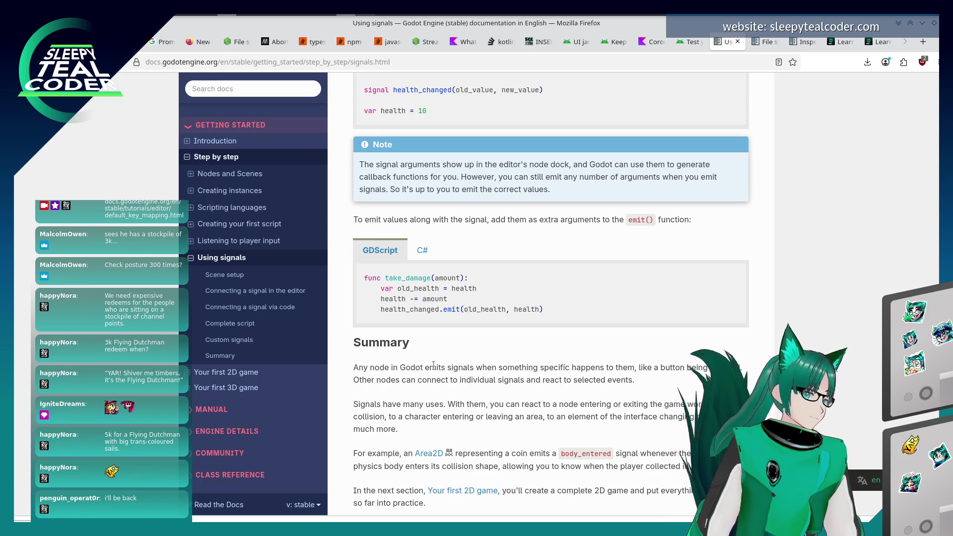
{"action": "scroll", "coordinate": [481, 312], "scroll_direction": "down", "scroll_amount": 3}
{"action": "scroll", "coordinate": [483, 310], "scroll_direction": "down", "scroll_amount": 5}
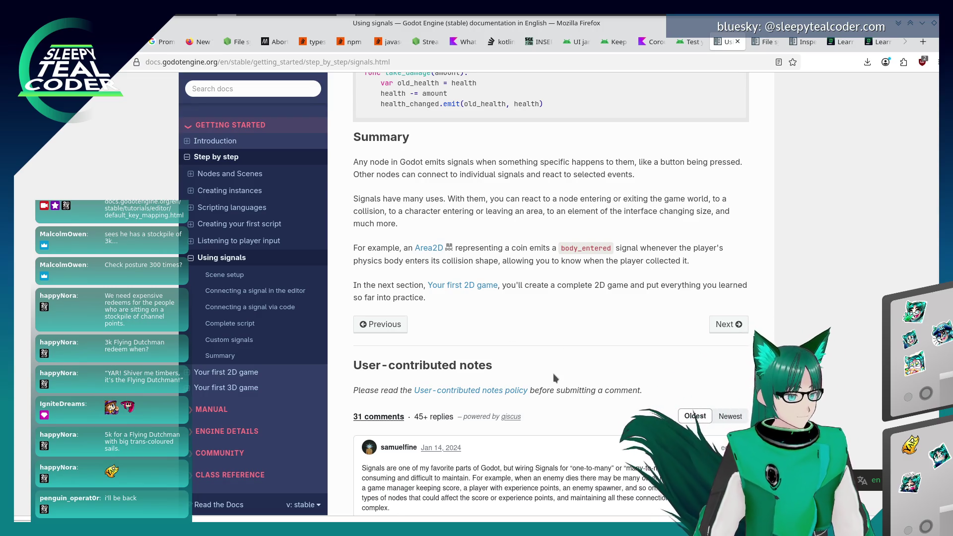
{"action": "scroll", "coordinate": [556, 376], "scroll_direction": "up", "scroll_amount": 3}
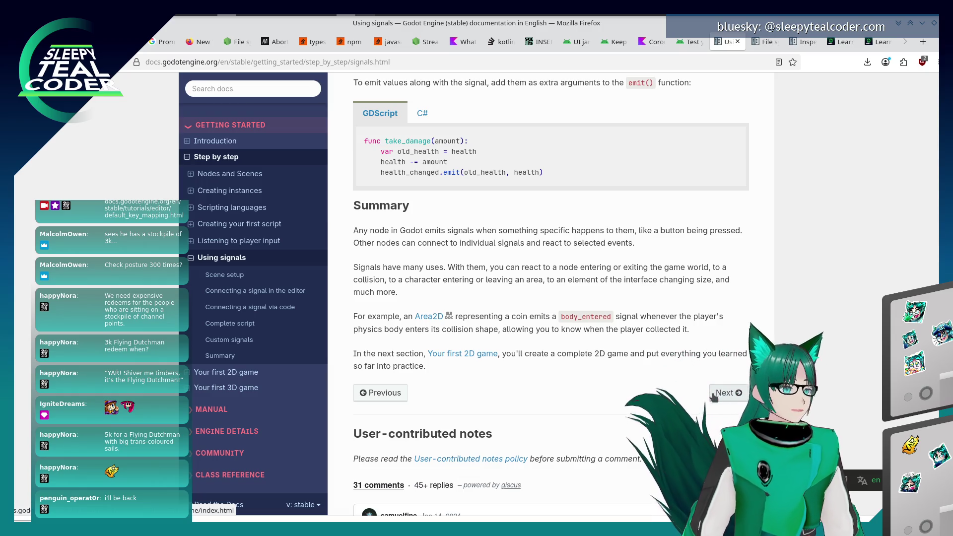
Open the next page, Your first 2D game, and read down to its Prerequisites section.
{"action": "left_click", "coordinate": [702, 395]}
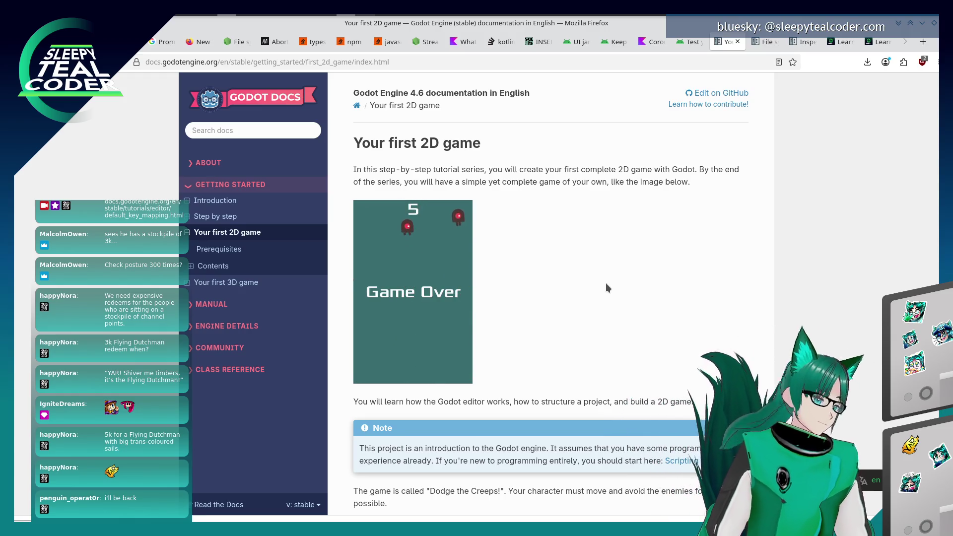
{"action": "scroll", "coordinate": [577, 285], "scroll_direction": "down", "scroll_amount": 4}
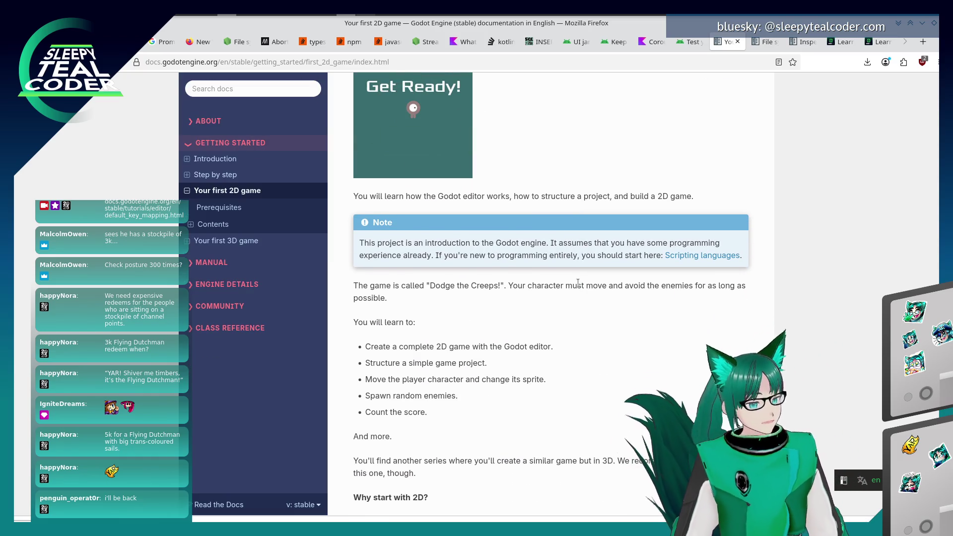
{"action": "scroll", "coordinate": [578, 283], "scroll_direction": "down", "scroll_amount": 1}
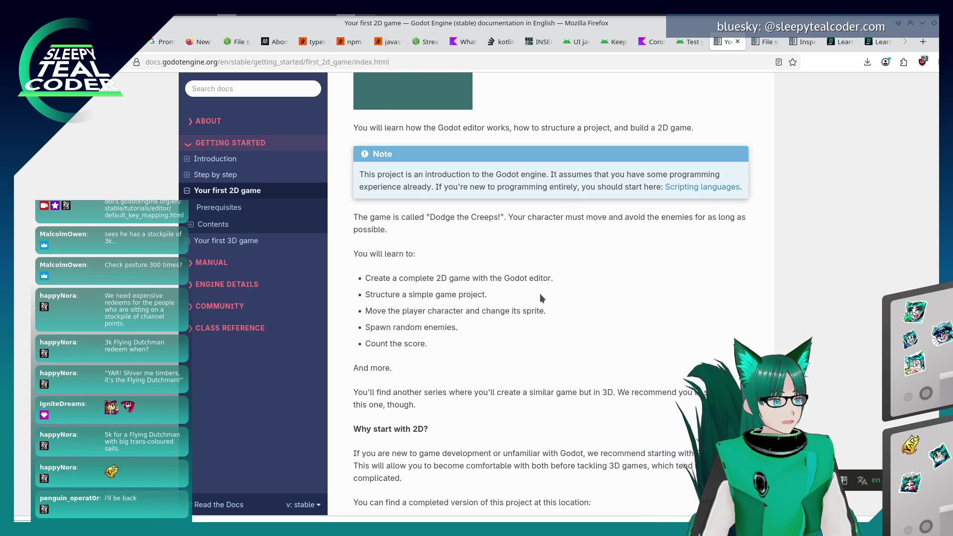
{"action": "scroll", "coordinate": [541, 297], "scroll_direction": "down", "scroll_amount": 1}
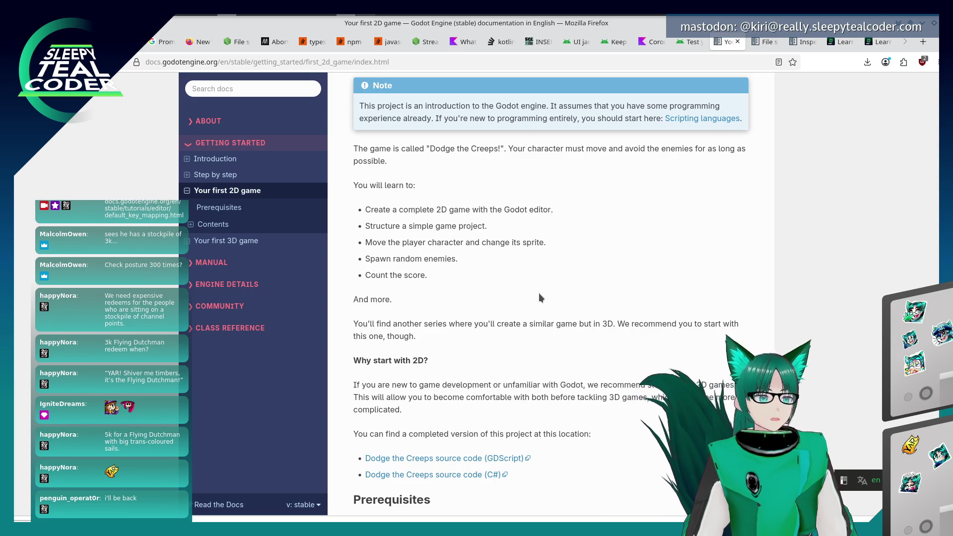
{"action": "scroll", "coordinate": [538, 301], "scroll_direction": "down", "scroll_amount": 3}
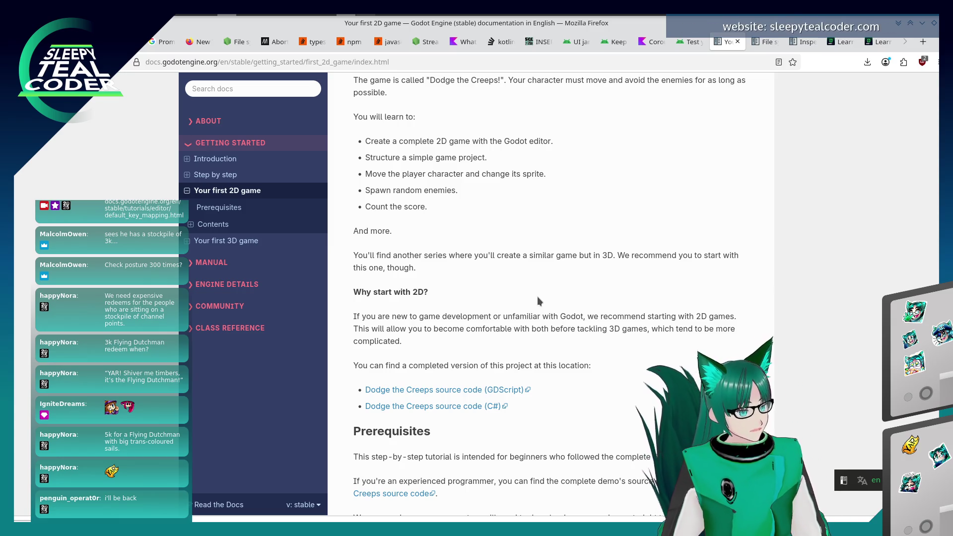
{"action": "scroll", "coordinate": [485, 350], "scroll_direction": "down", "scroll_amount": 2}
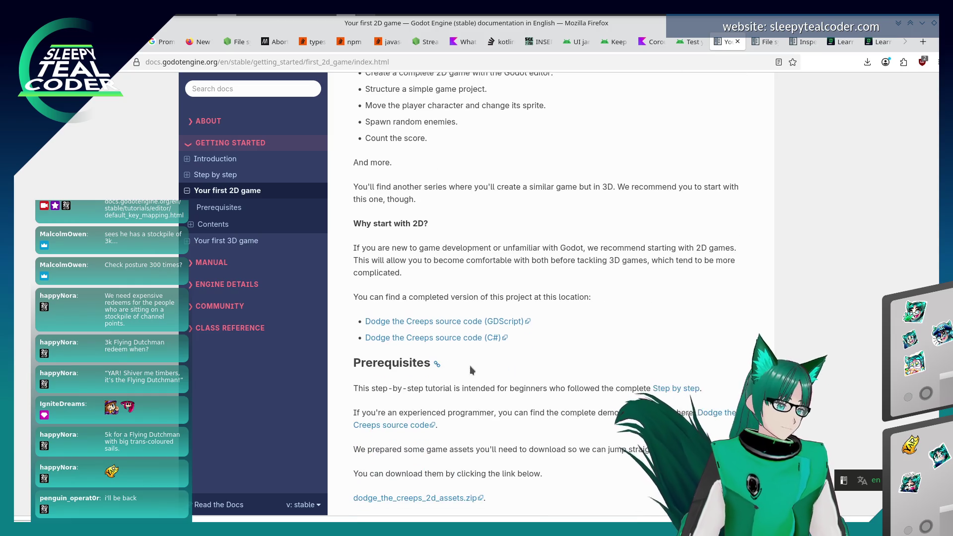
Download dodge_the_creeps_2d_assets.zip and show the downloaded file in its folder.
{"action": "scroll", "coordinate": [496, 425], "scroll_direction": "down", "scroll_amount": 4}
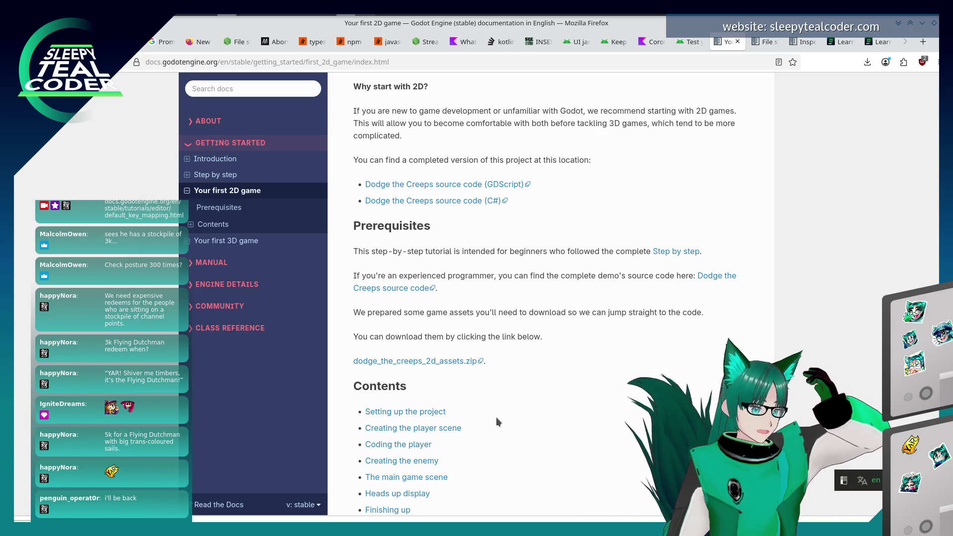
{"action": "left_click", "coordinate": [462, 362]}
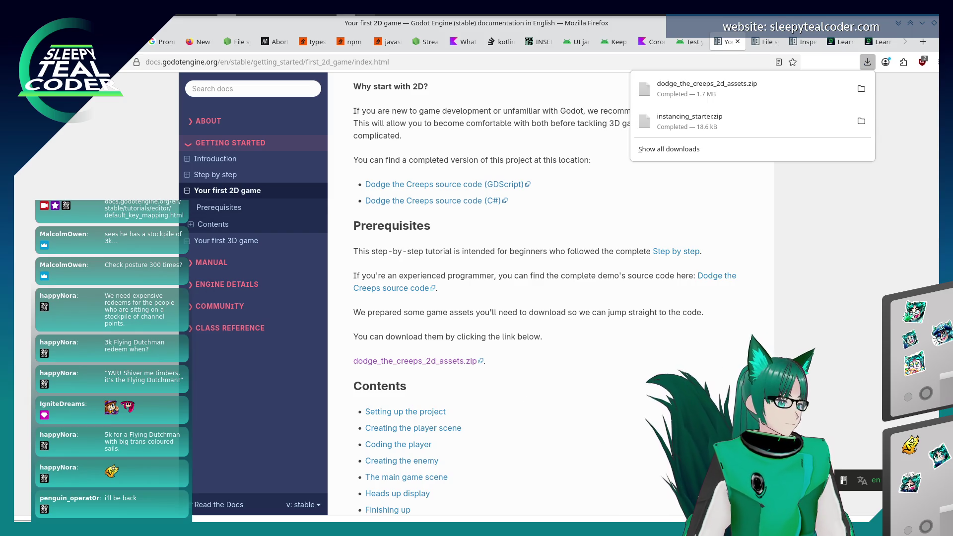
{"action": "left_click", "coordinate": [862, 121]}
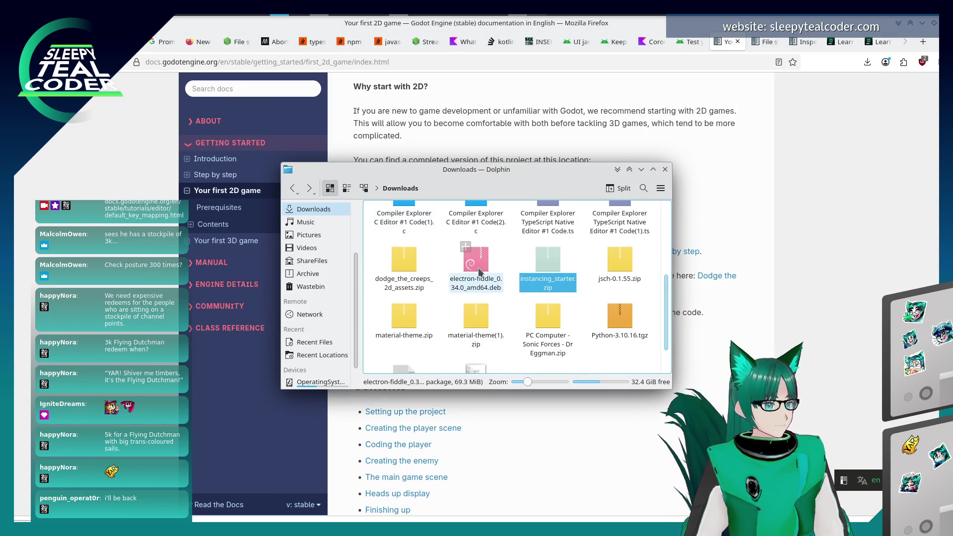
Find dodge_the_creeps_2d_assets.zip in the Downloads folder and bring up its context menu.
{"action": "scroll", "coordinate": [520, 258], "scroll_direction": "down", "scroll_amount": 1}
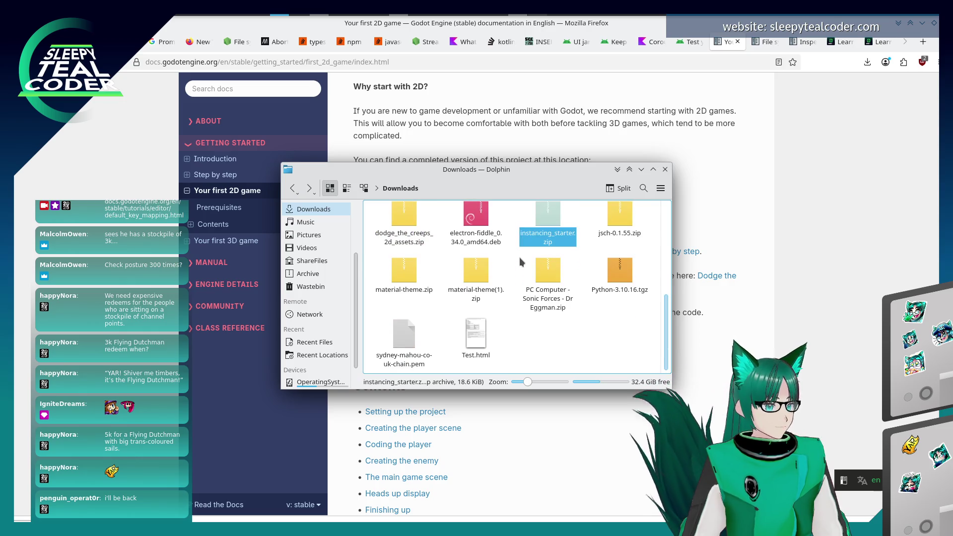
{"action": "scroll", "coordinate": [521, 261], "scroll_direction": "up", "scroll_amount": 2}
{"action": "scroll", "coordinate": [520, 264], "scroll_direction": "up", "scroll_amount": 2}
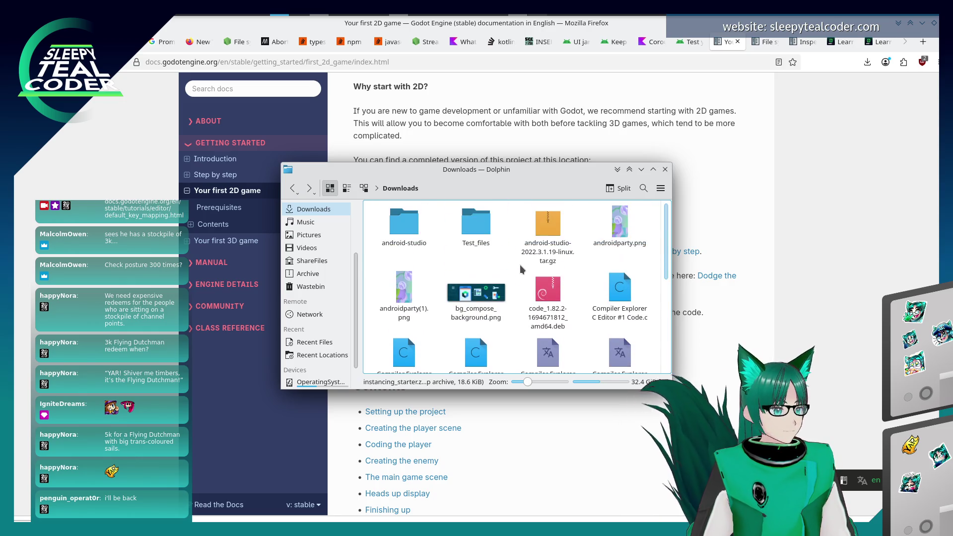
{"action": "scroll", "coordinate": [527, 251], "scroll_direction": "down", "scroll_amount": 1}
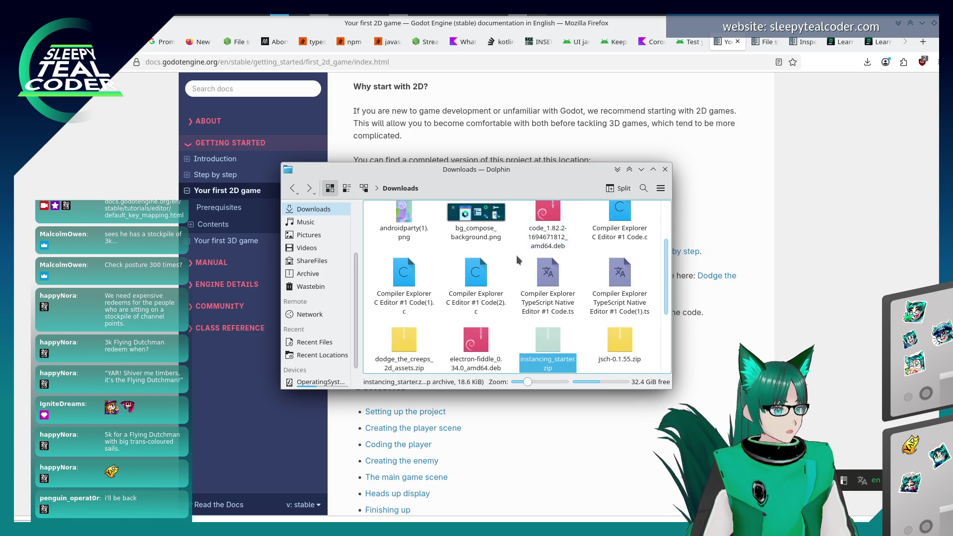
{"action": "right_click", "coordinate": [404, 344]}
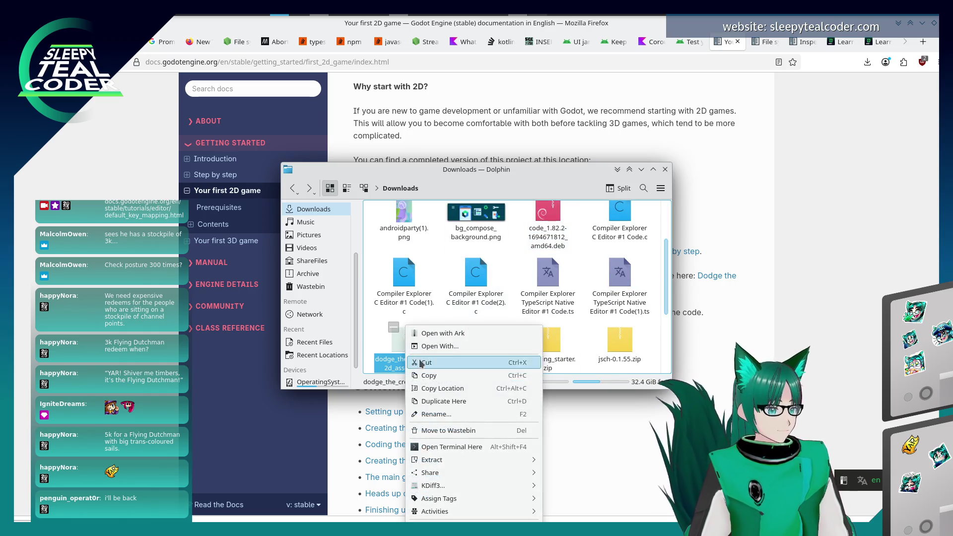